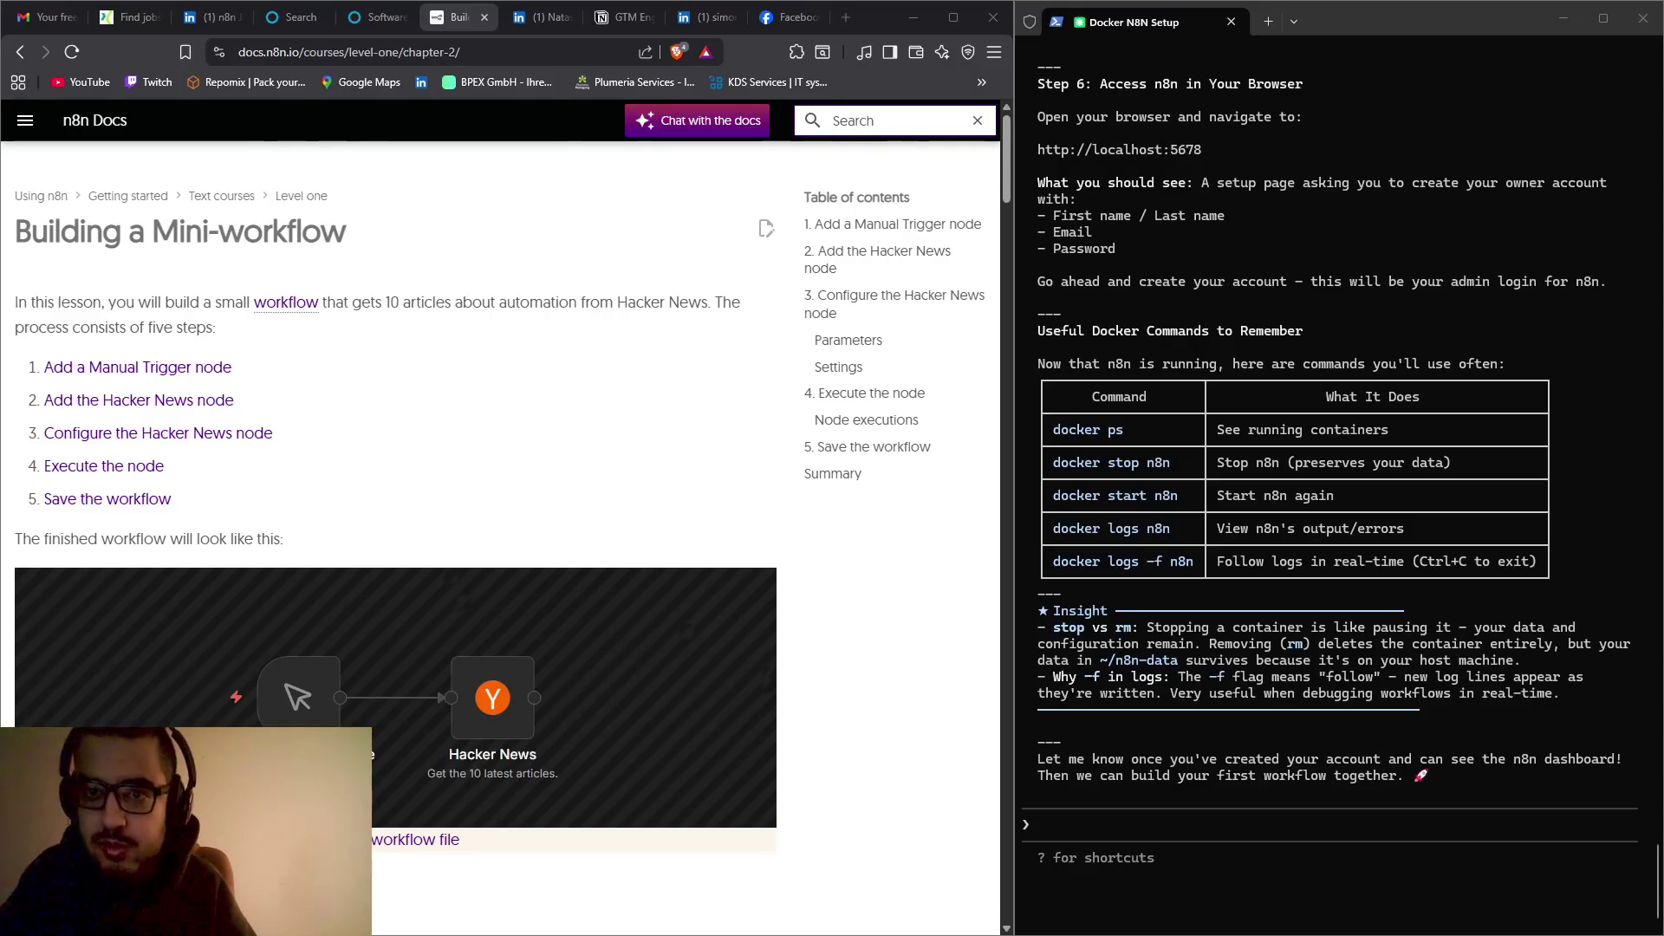
Step: Scroll the lesson past sections 1 and 2 to '3. Configure the Hacker News node'
{"action": "scroll", "coordinate": [479, 607], "scroll_direction": "down", "scroll_amount": 5}
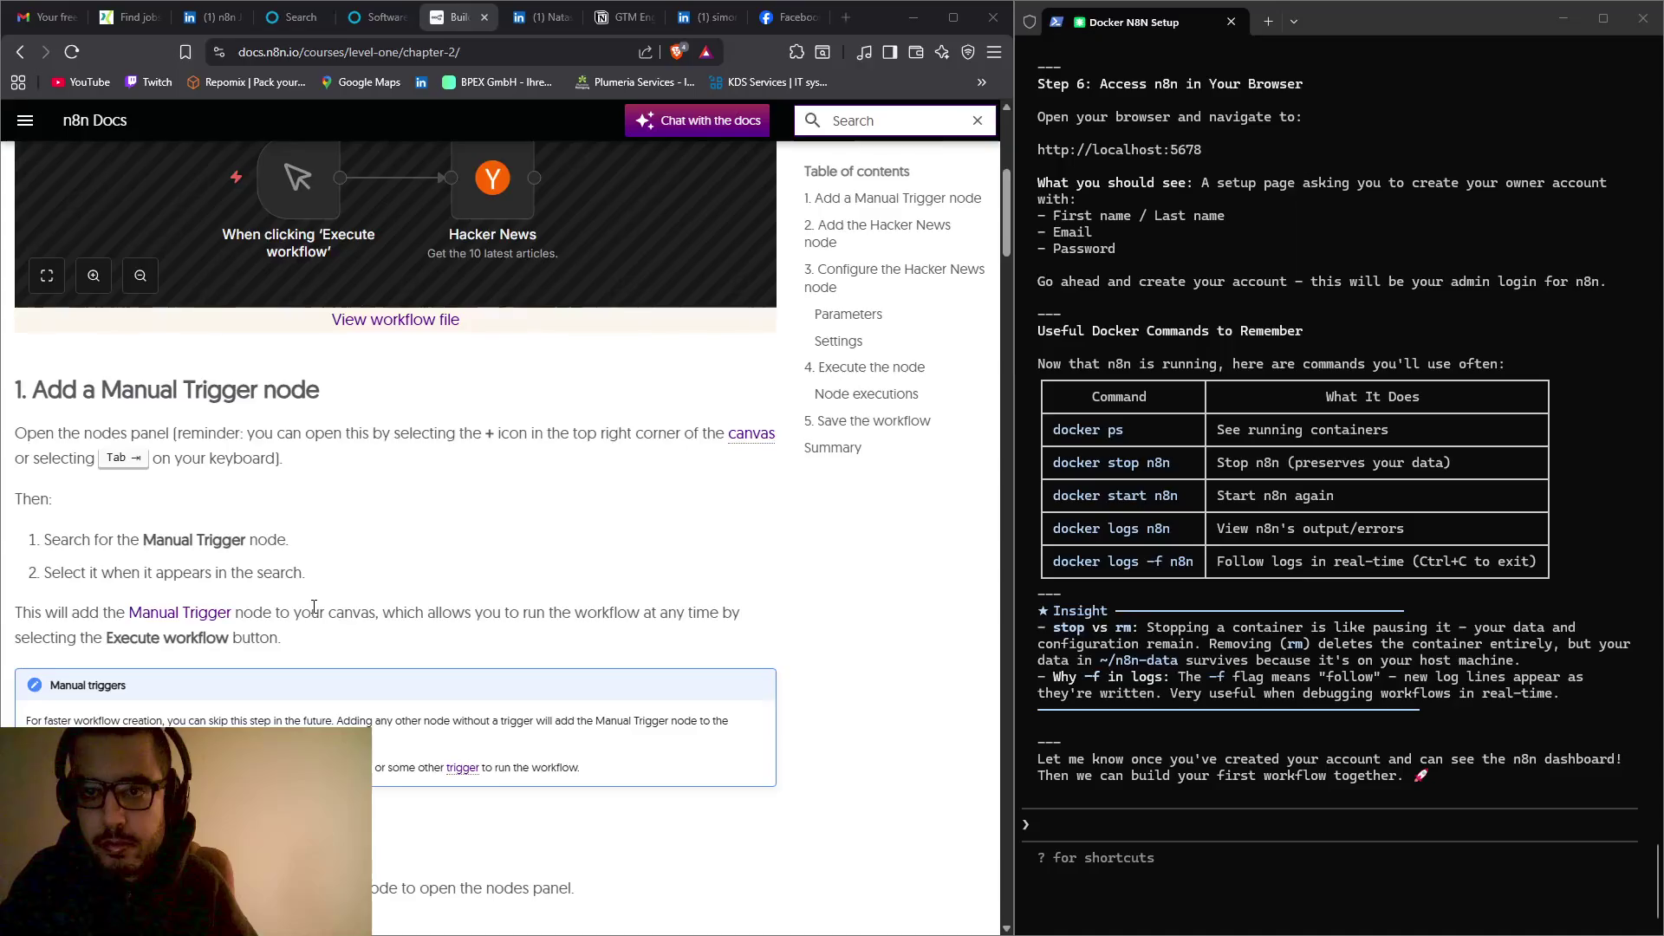
{"action": "scroll", "coordinate": [311, 606], "scroll_direction": "down", "scroll_amount": 2}
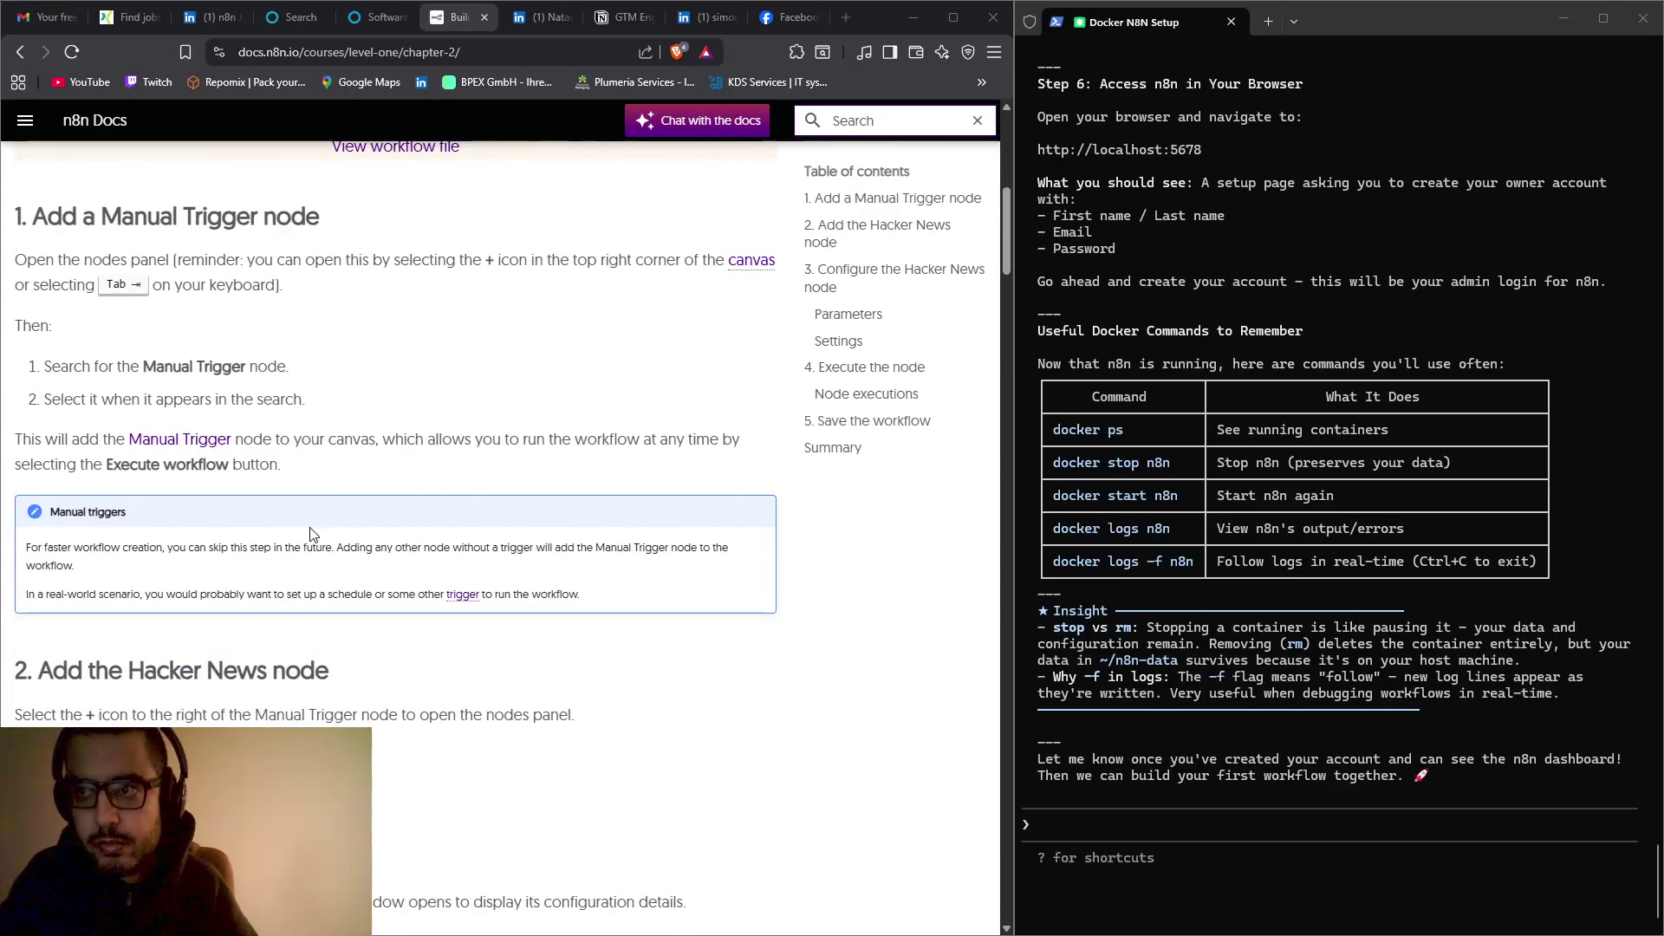
{"action": "scroll", "coordinate": [156, 541], "scroll_direction": "down", "scroll_amount": 3}
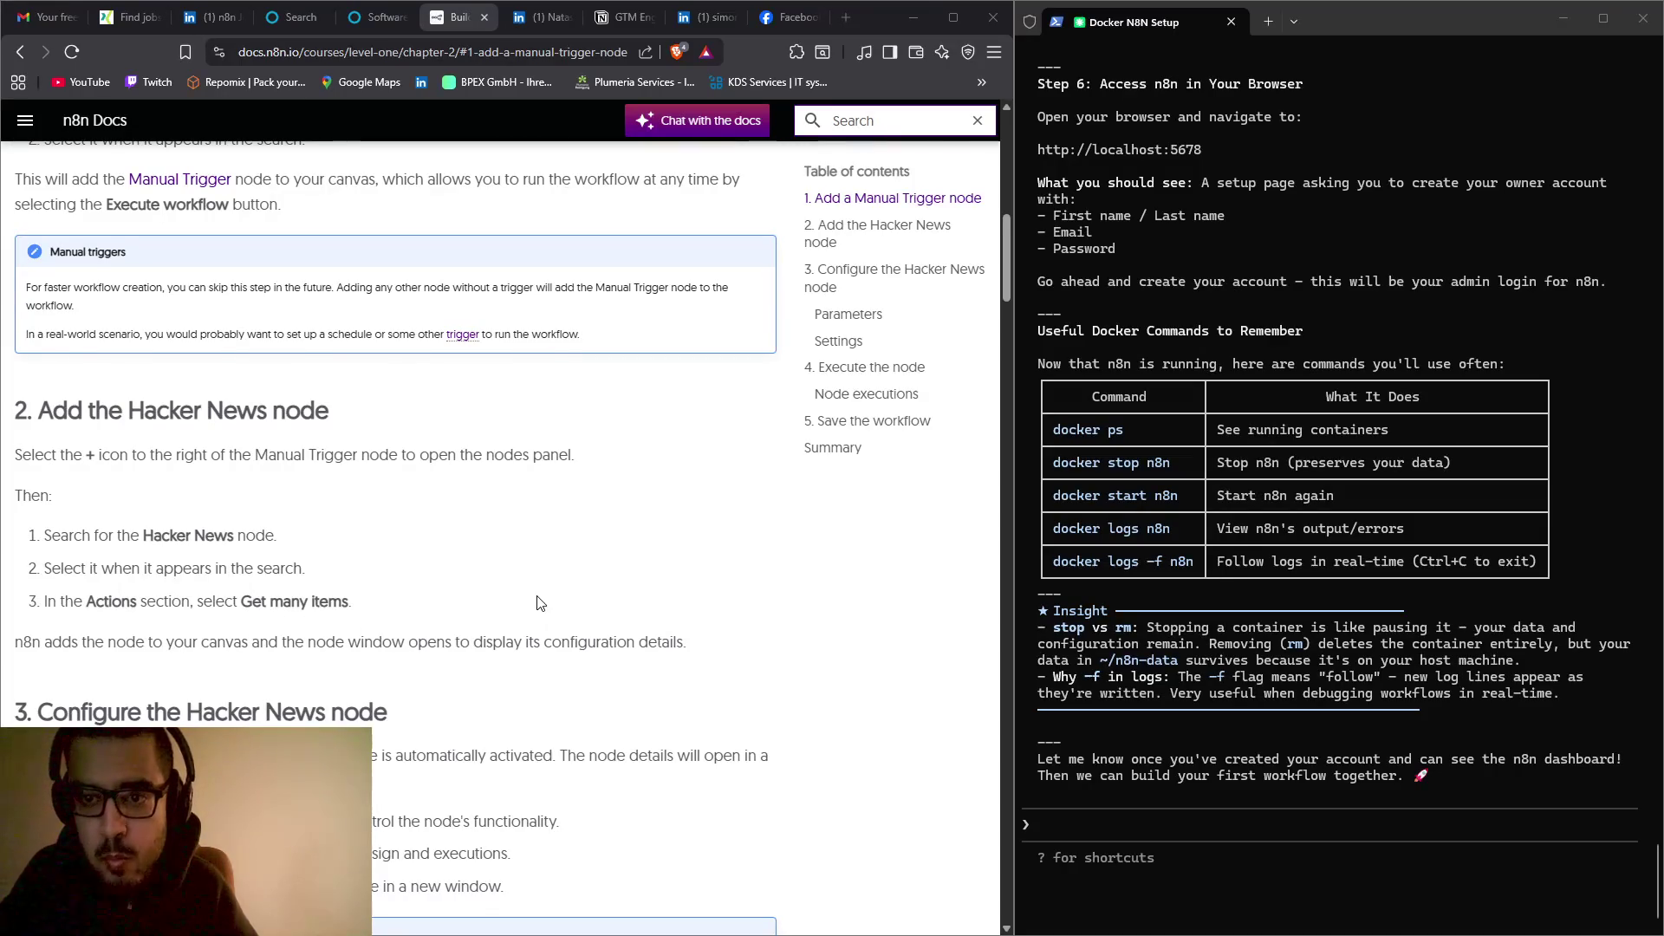
{"action": "scroll", "coordinate": [540, 602], "scroll_direction": "down", "scroll_amount": 2}
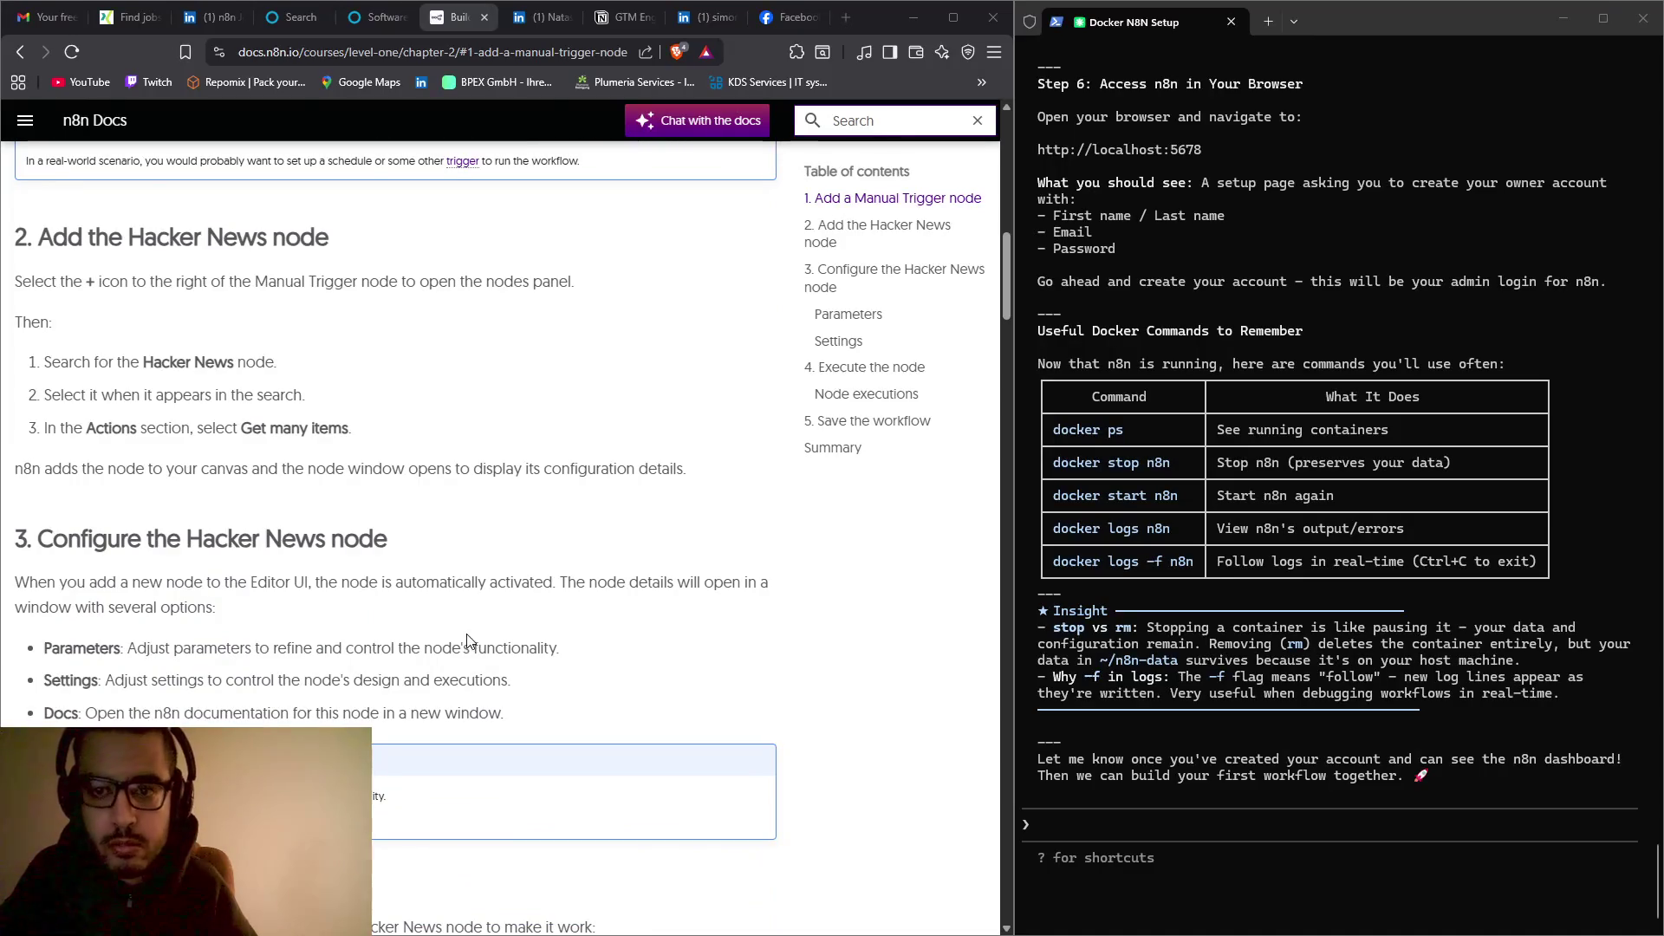
{"action": "scroll", "coordinate": [466, 637], "scroll_direction": "down", "scroll_amount": 2}
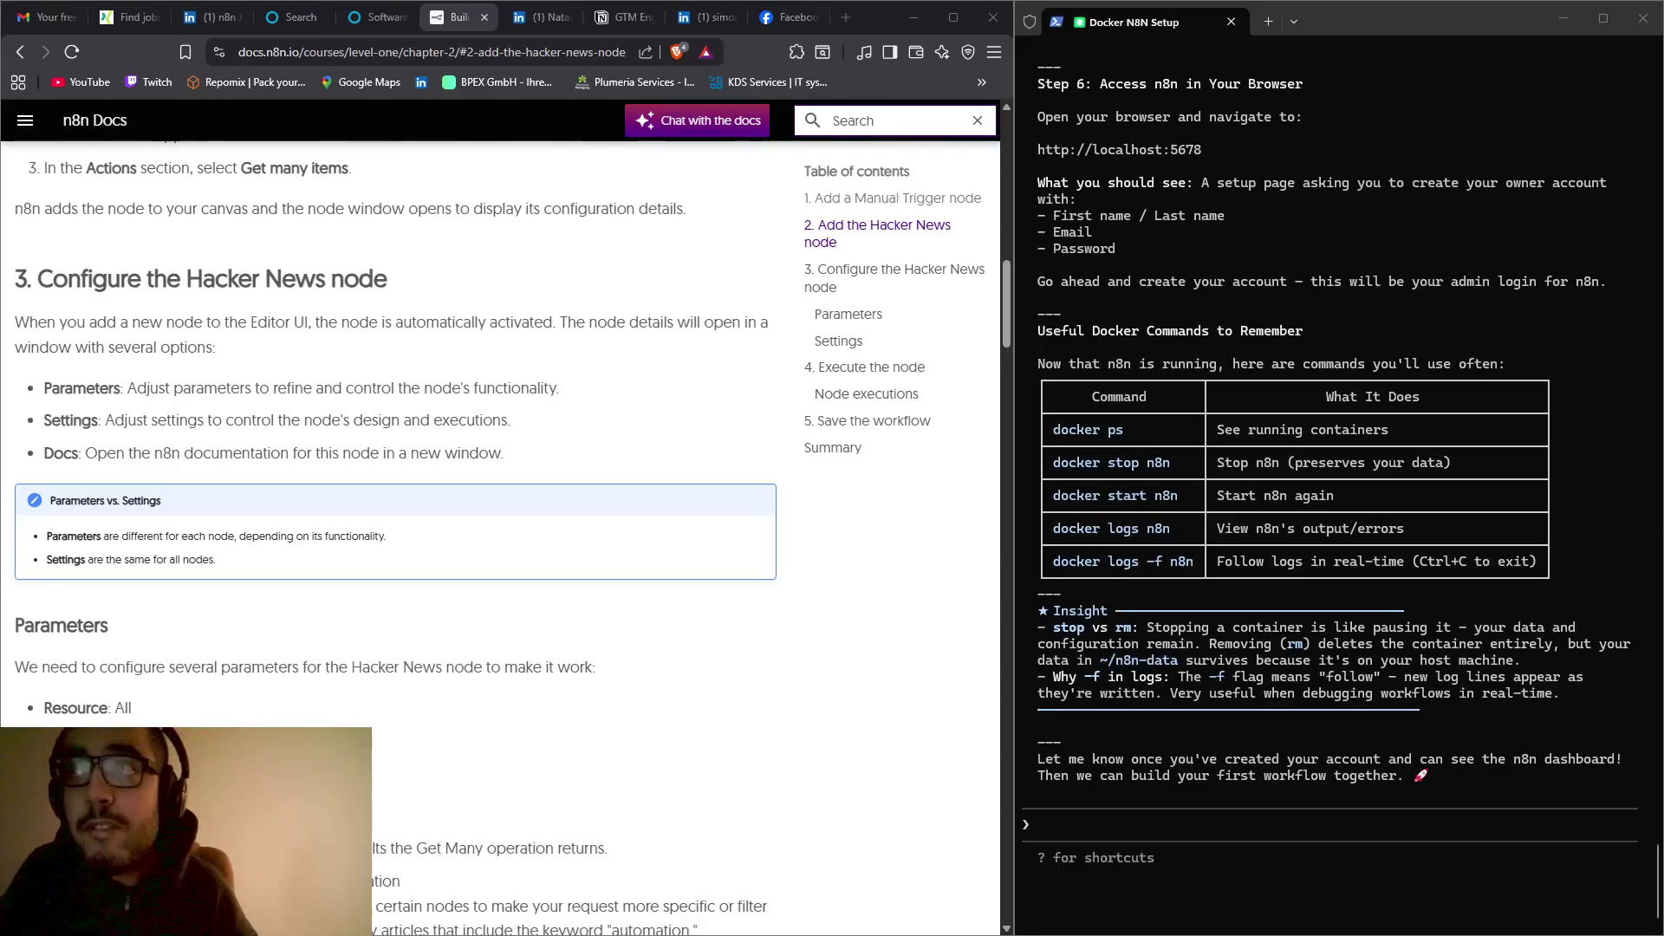
Step: Snap n8n beside the docs and widen its side, then glance at the Twitch stream dashboard
{"action": "mouse_move", "coordinate": [0, 226]}
{"action": "left_mouse_down"}
{"action": "mouse_move", "coordinate": [323, 226]}
{"action": "mouse_move", "coordinate": [1080, 358]}
{"action": "mouse_move", "coordinate": [1663, 347]}
{"action": "left_mouse_up"}
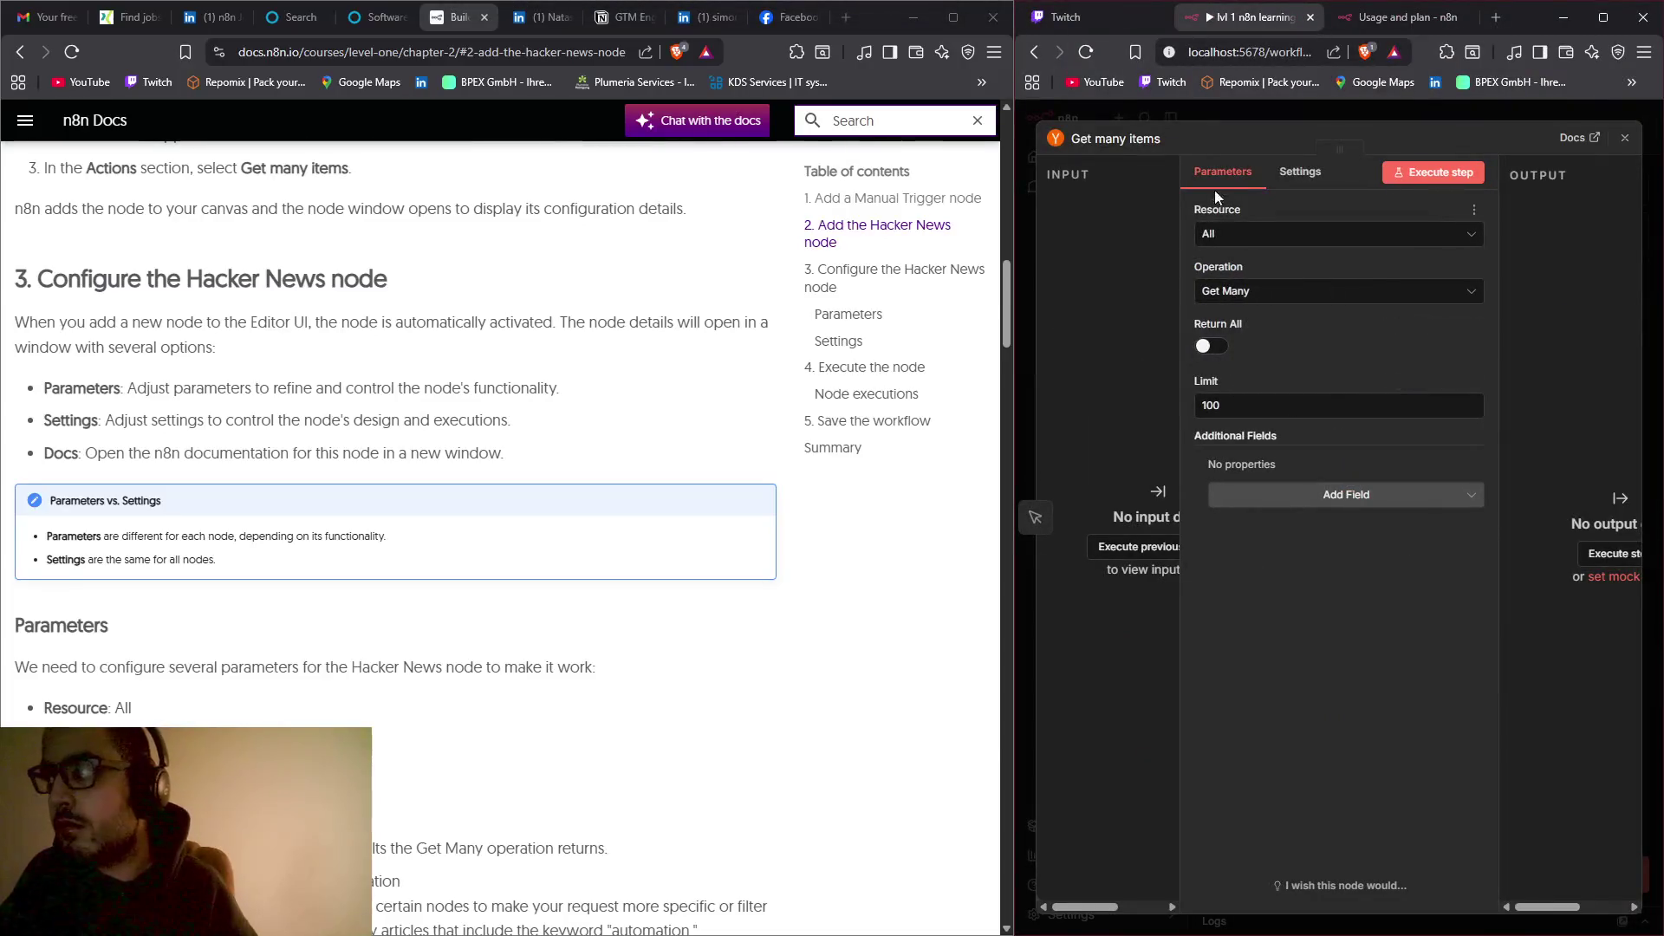
{"action": "left_click_drag", "start_coordinate": [1008, 276], "coordinate": [1011, 274]}
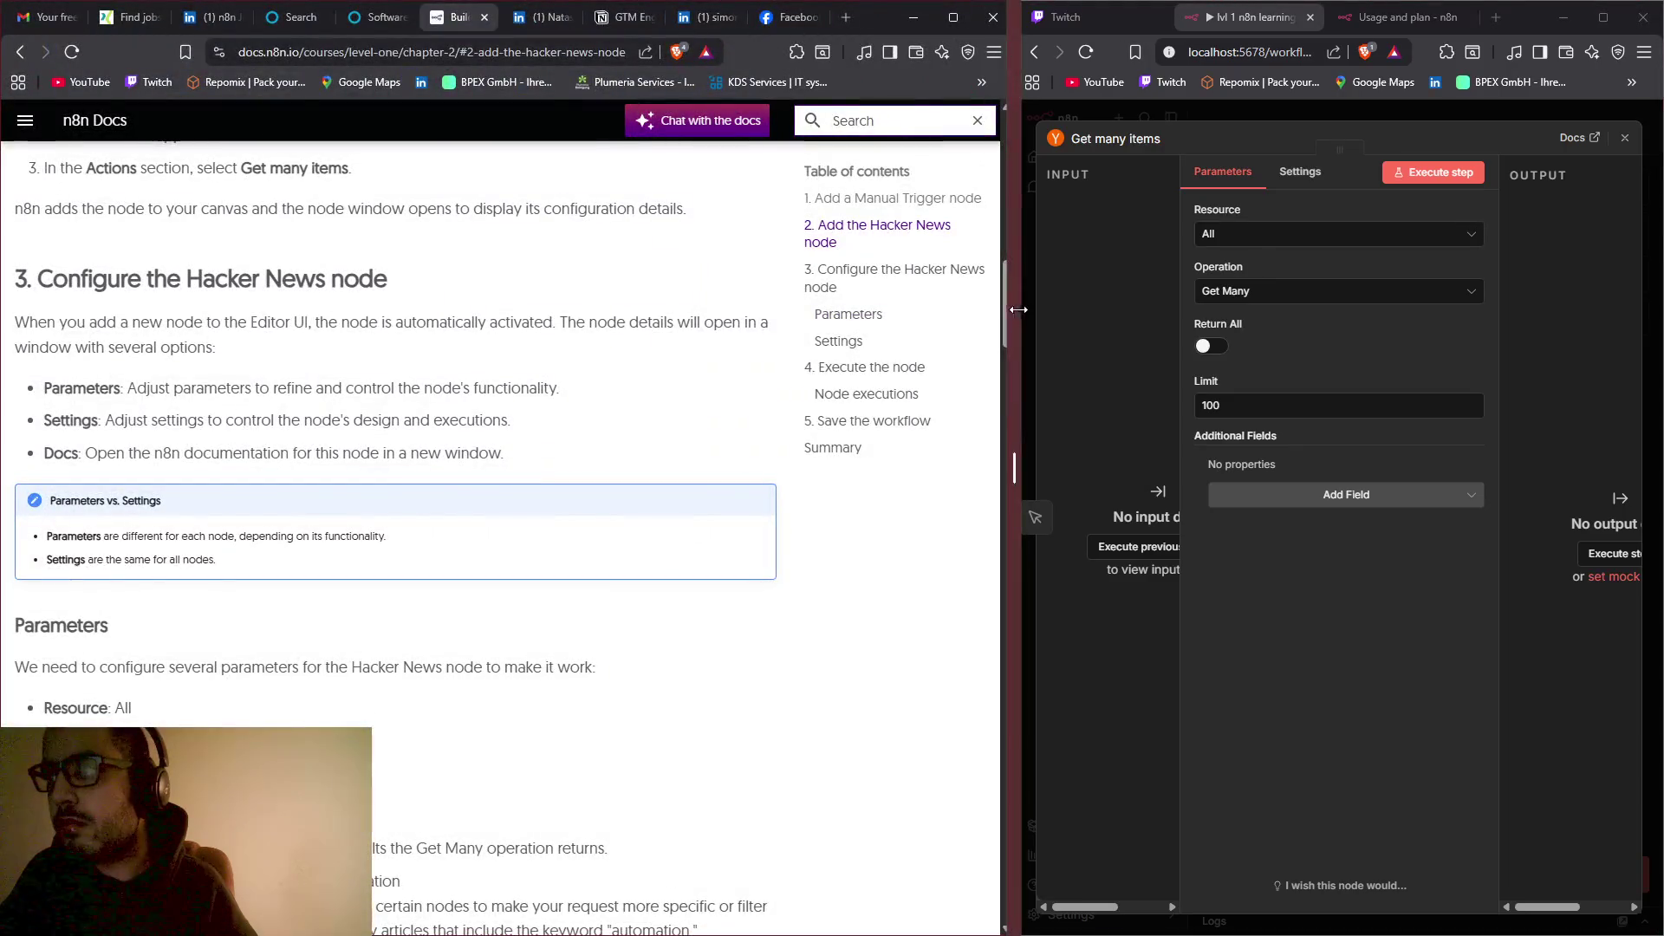
{"action": "left_click_drag", "start_coordinate": [1015, 322], "coordinate": [781, 335]}
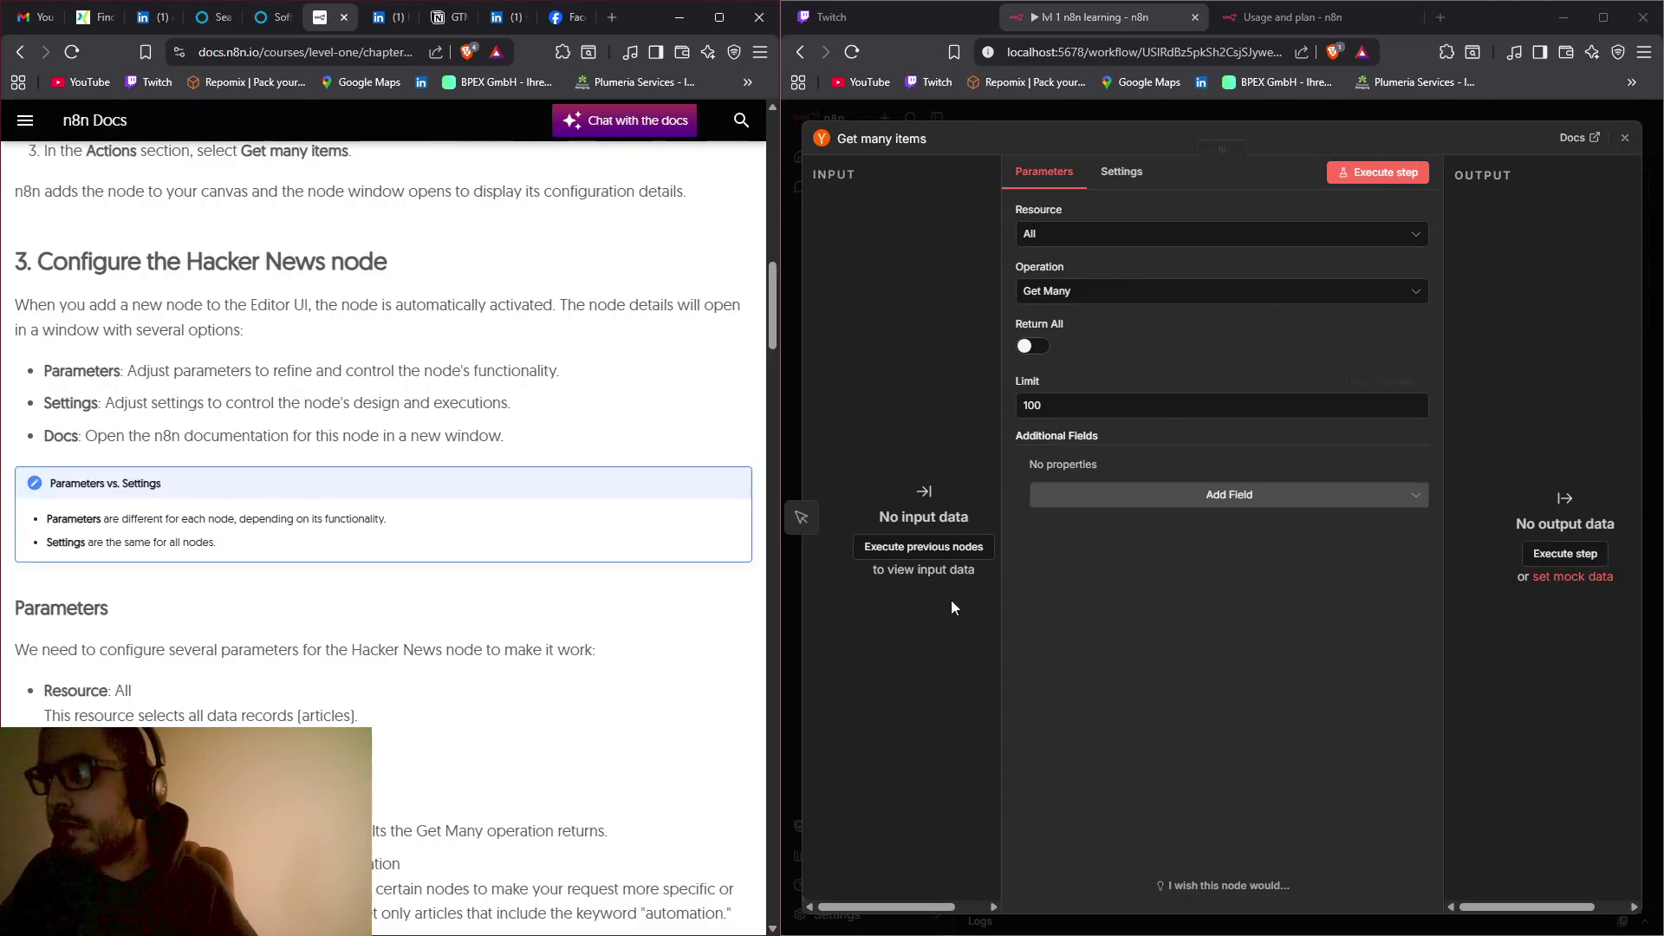
{"action": "scroll", "coordinate": [539, 668], "scroll_direction": "down", "scroll_amount": 1}
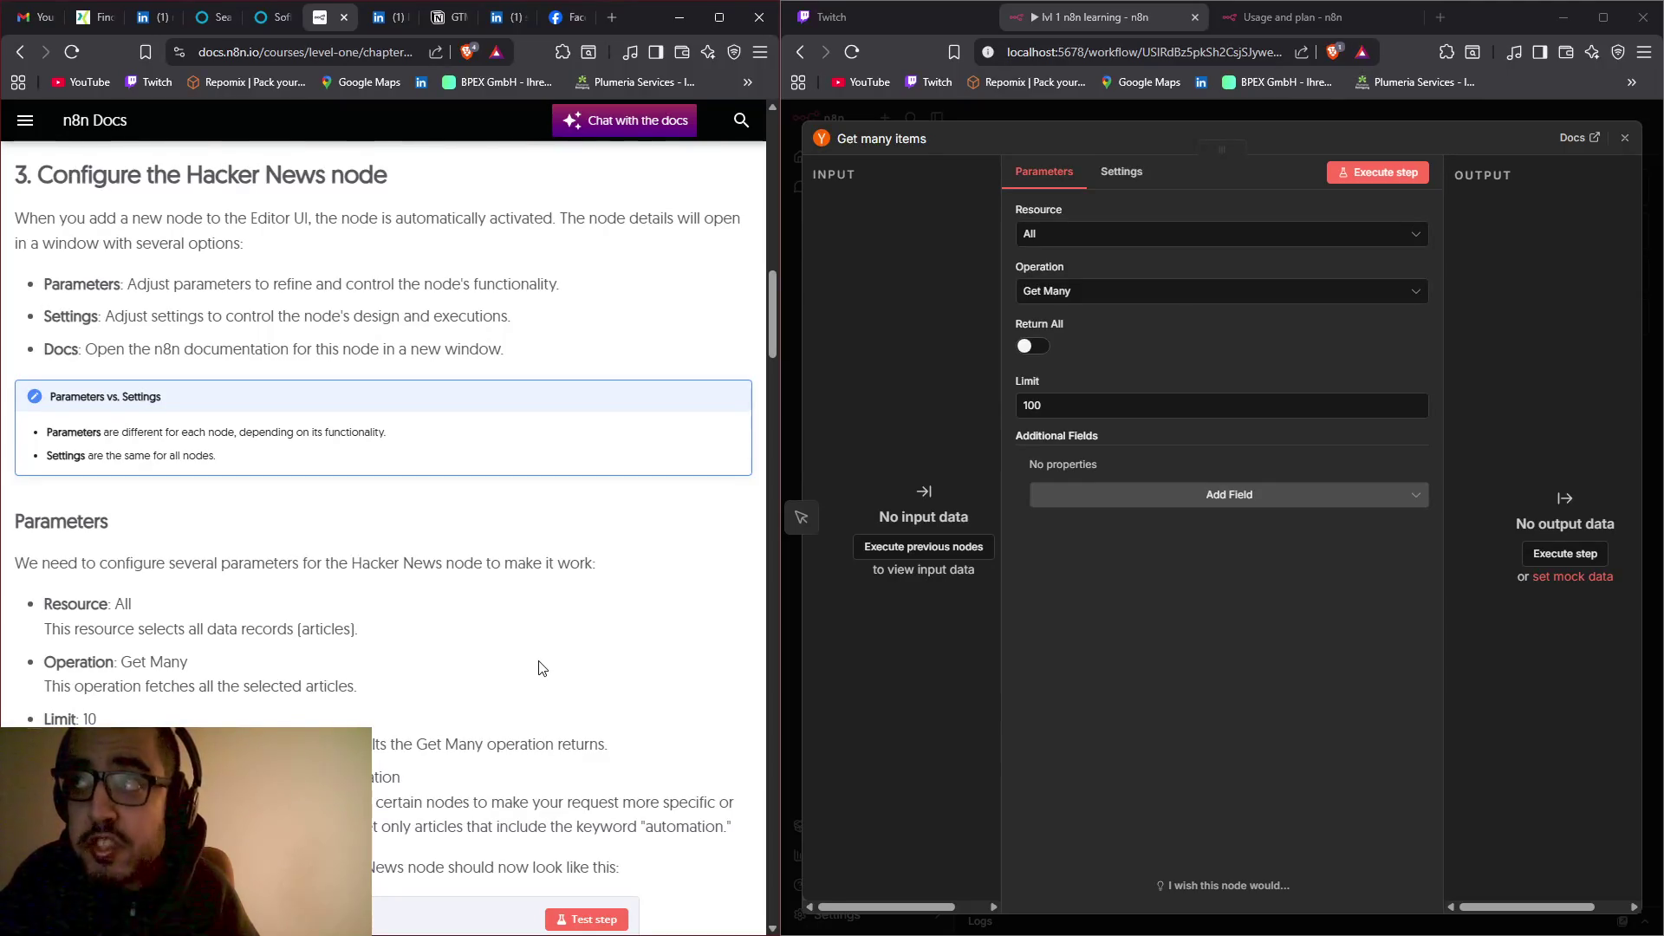
{"action": "left_click", "coordinate": [933, 14]}
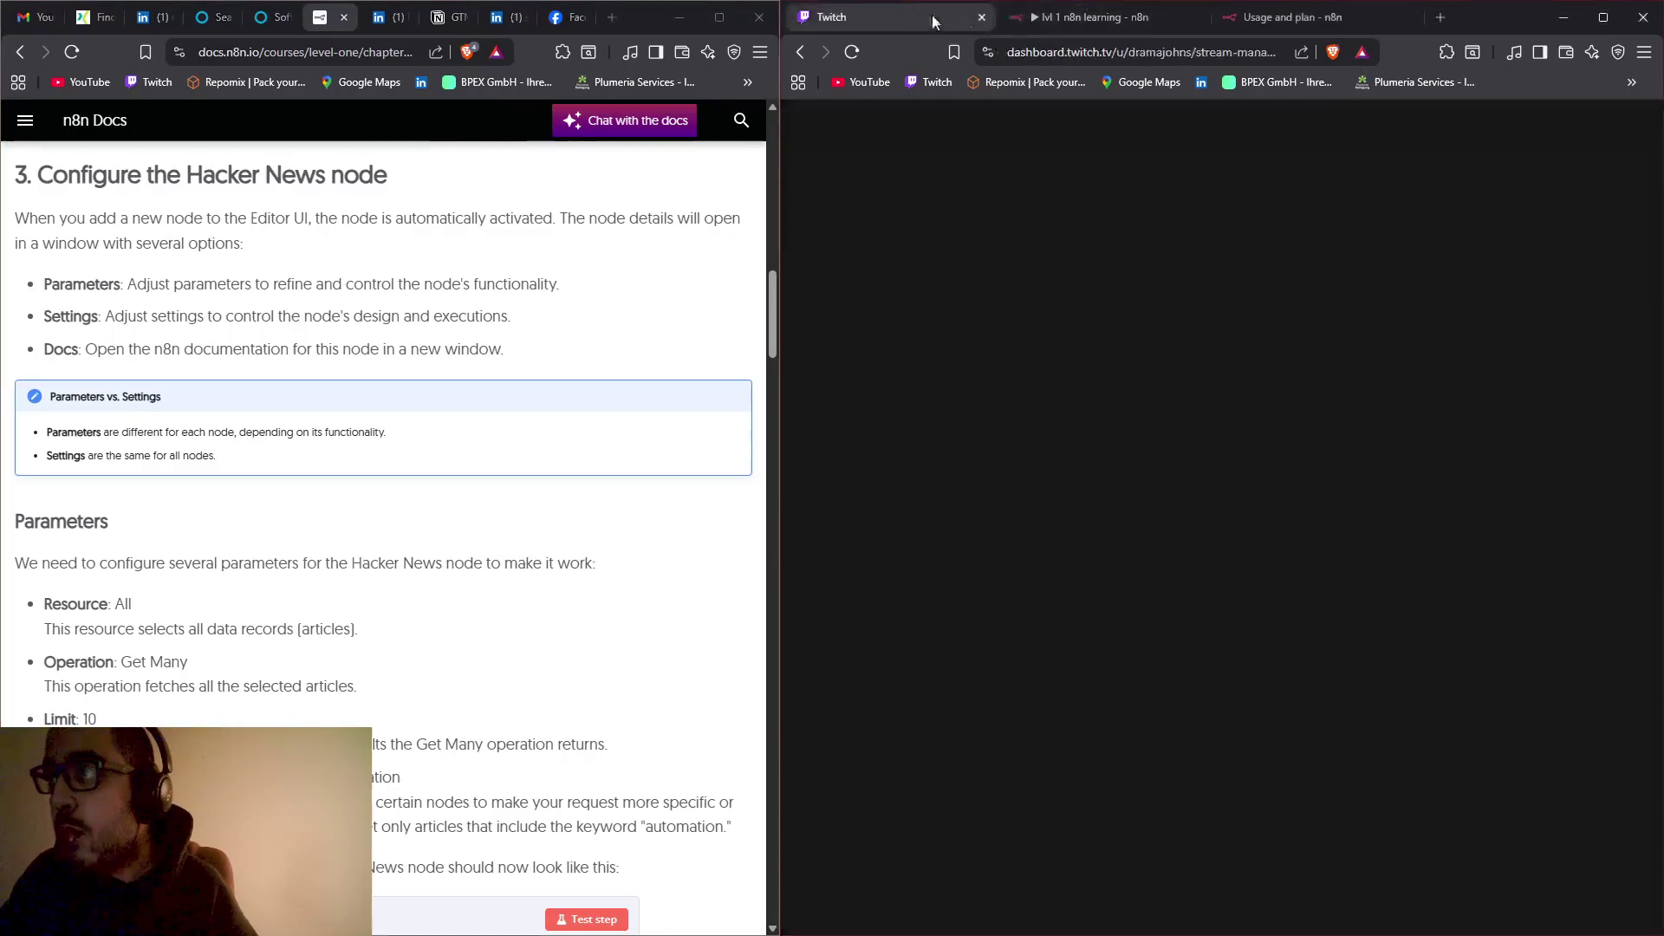
{"action": "left_click", "coordinate": [1077, 17]}
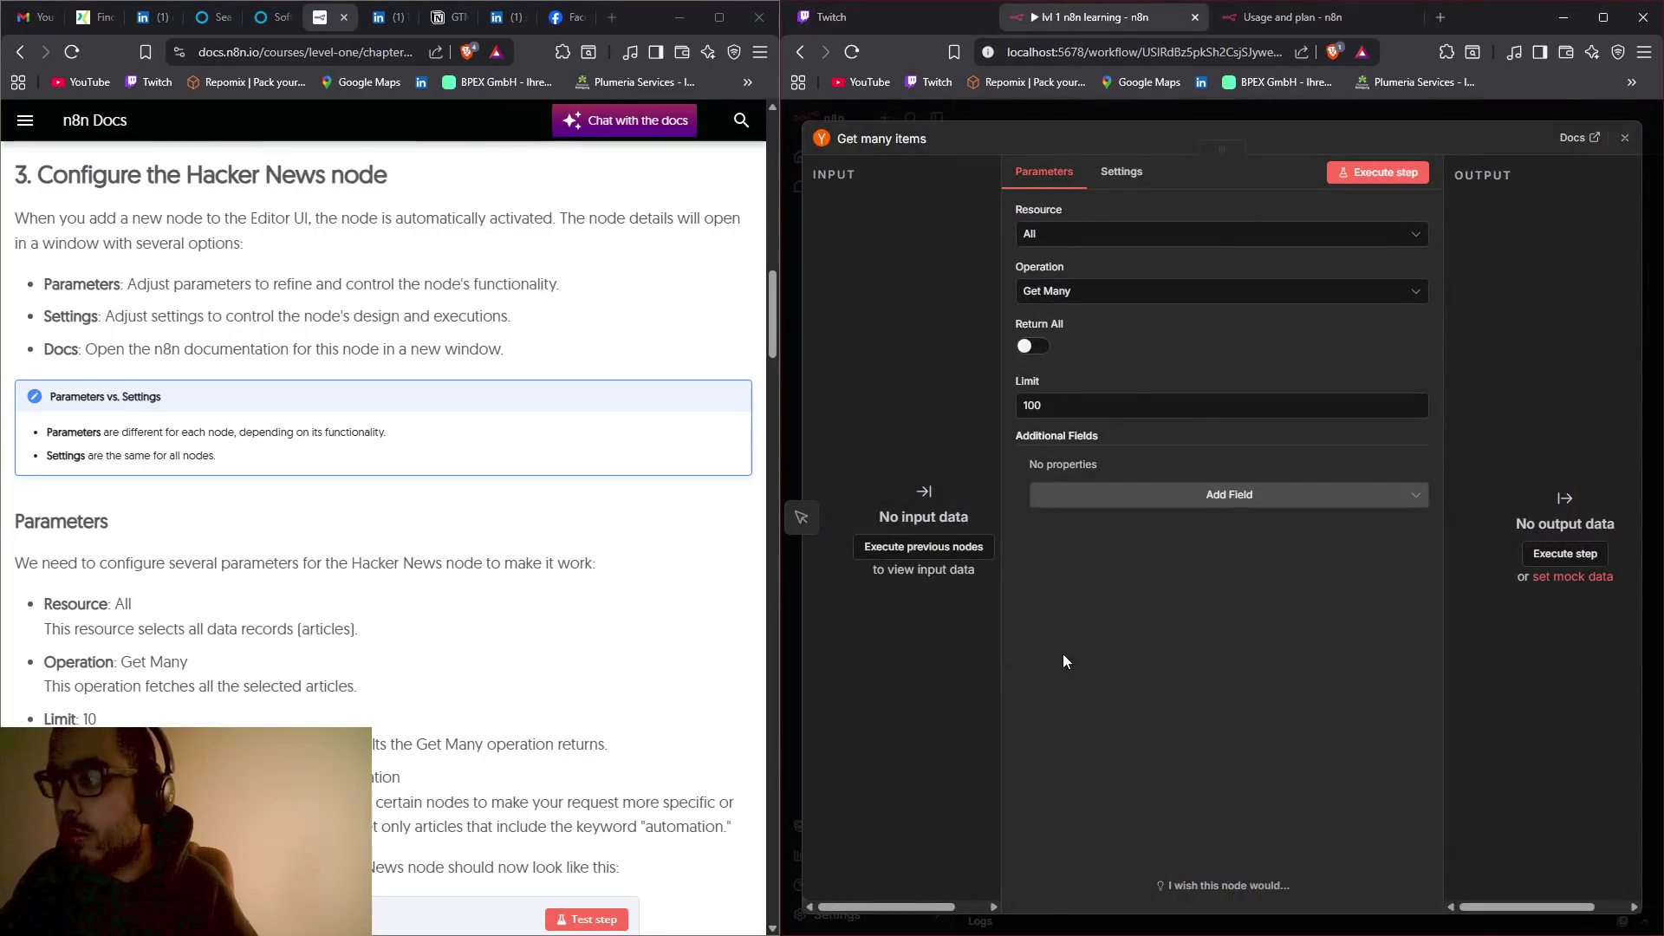
{"action": "left_click", "coordinate": [904, 18]}
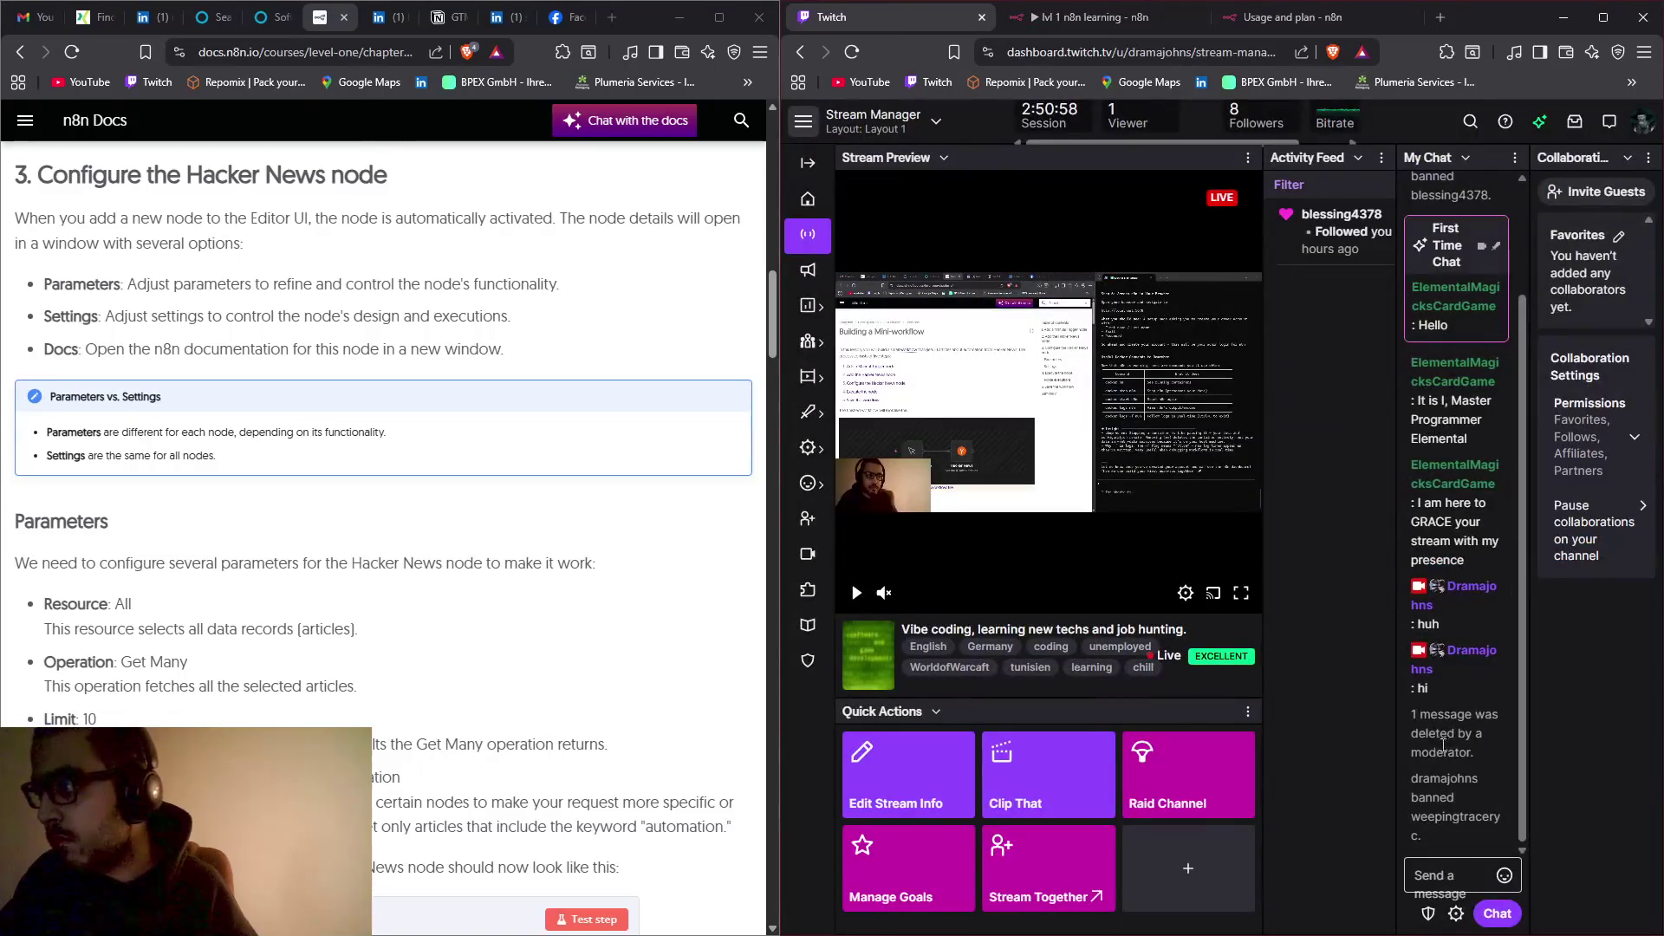
{"action": "left_click_drag", "start_coordinate": [1398, 674], "coordinate": [1291, 667]}
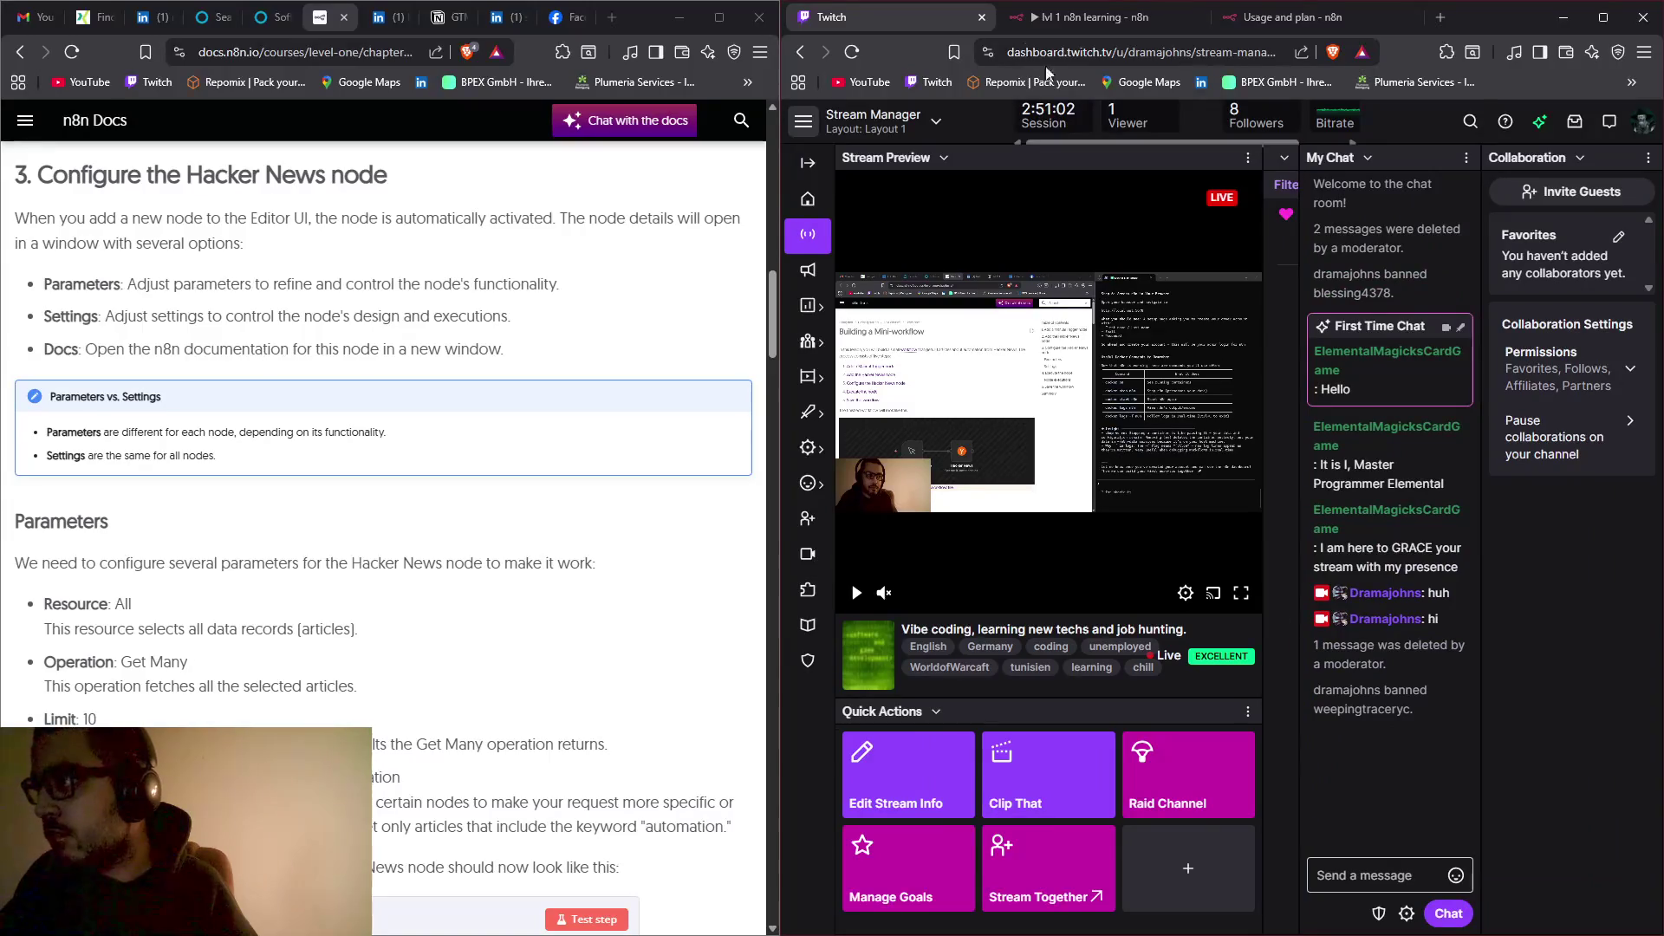
{"action": "left_click", "coordinate": [1053, 20]}
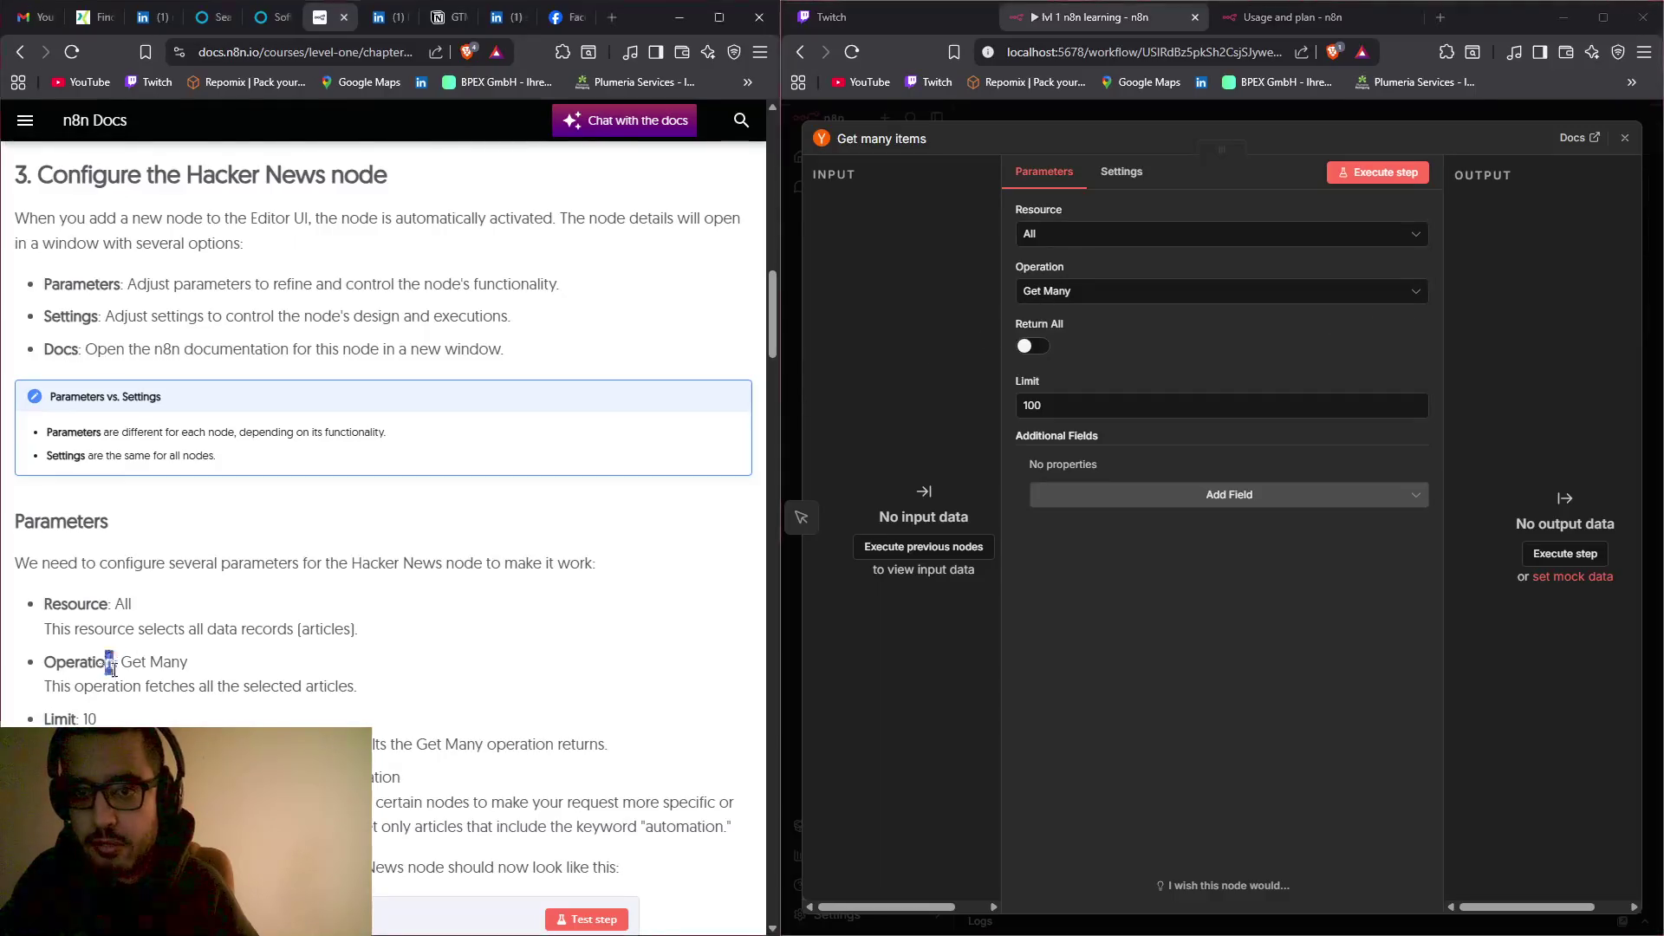
Step: Following the lesson, lower the node's Limit from 100 to 10
{"action": "left_click_drag", "start_coordinate": [105, 661], "coordinate": [179, 663]}
{"action": "scroll", "coordinate": [173, 606], "scroll_direction": "down", "scroll_amount": 1}
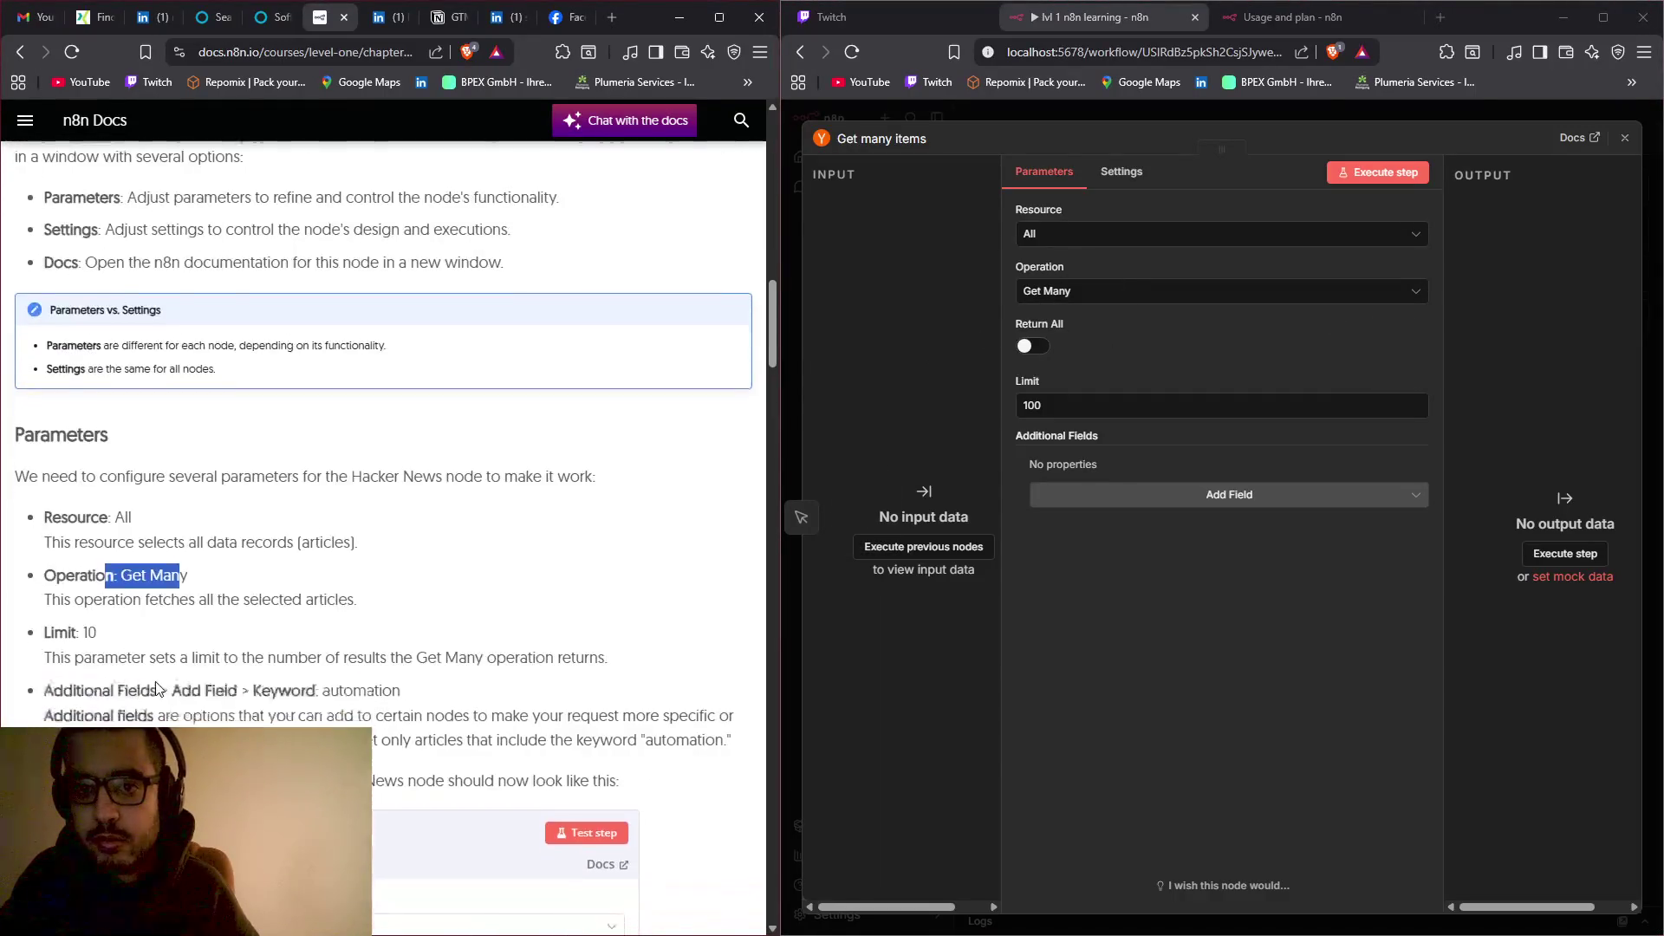
{"action": "left_click_drag", "start_coordinate": [171, 600], "coordinate": [338, 599]}
{"action": "scroll", "coordinate": [338, 600], "scroll_direction": "down", "scroll_amount": 1}
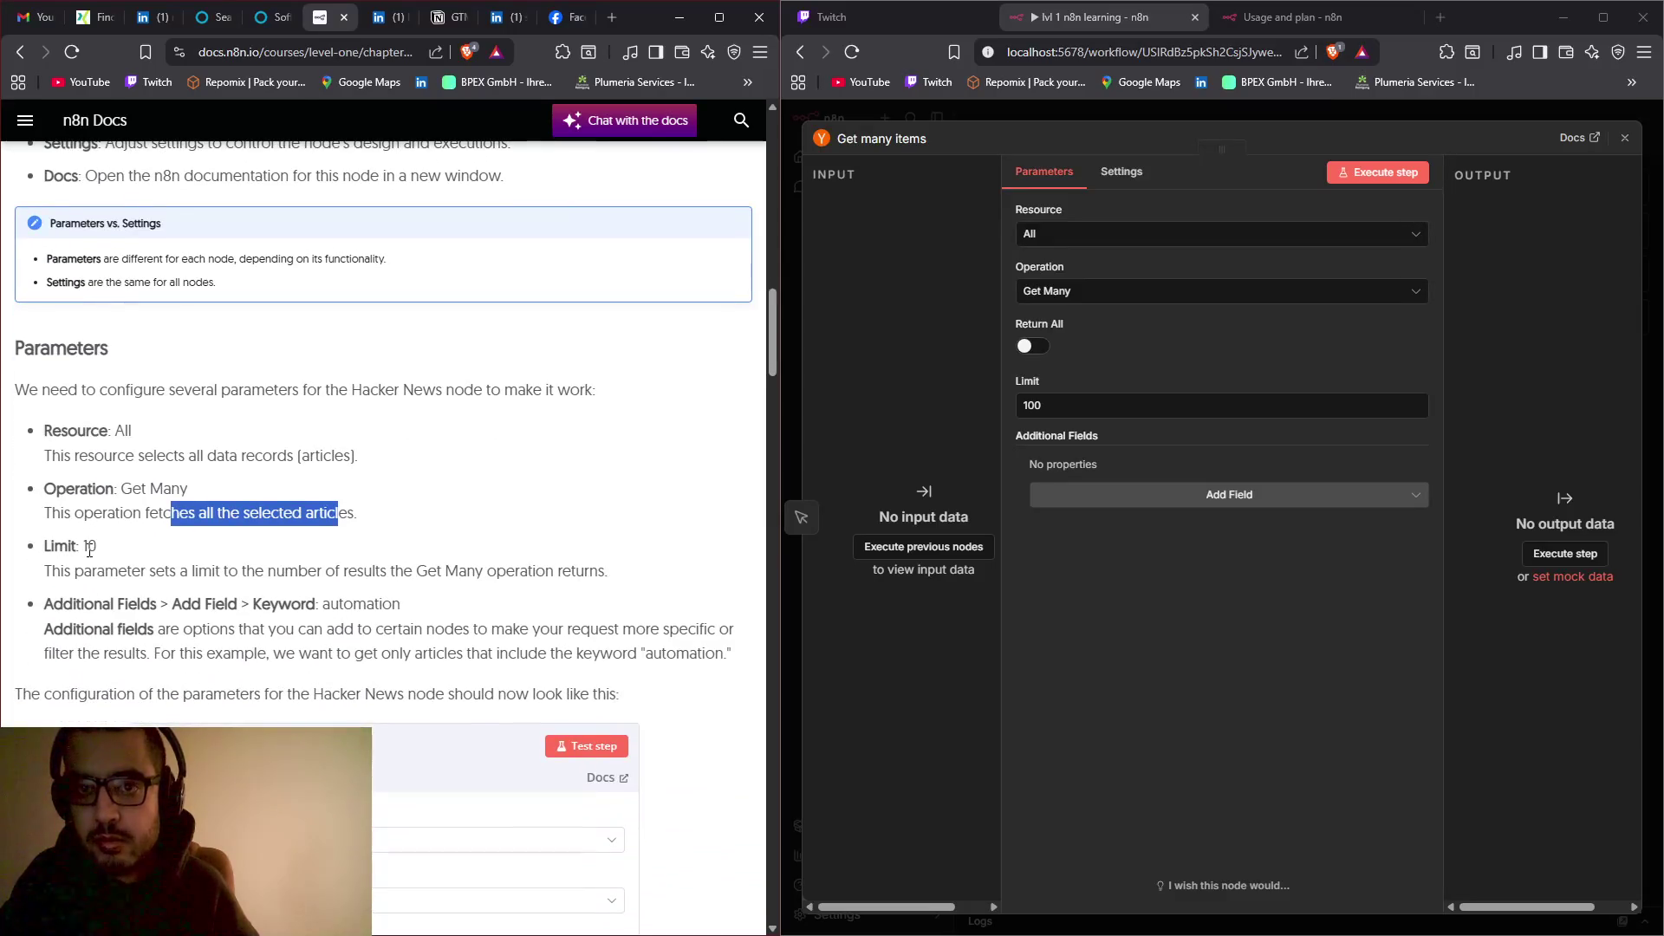
{"action": "left_click", "coordinate": [1124, 413]}
{"action": "key", "text": "BackSpace"}
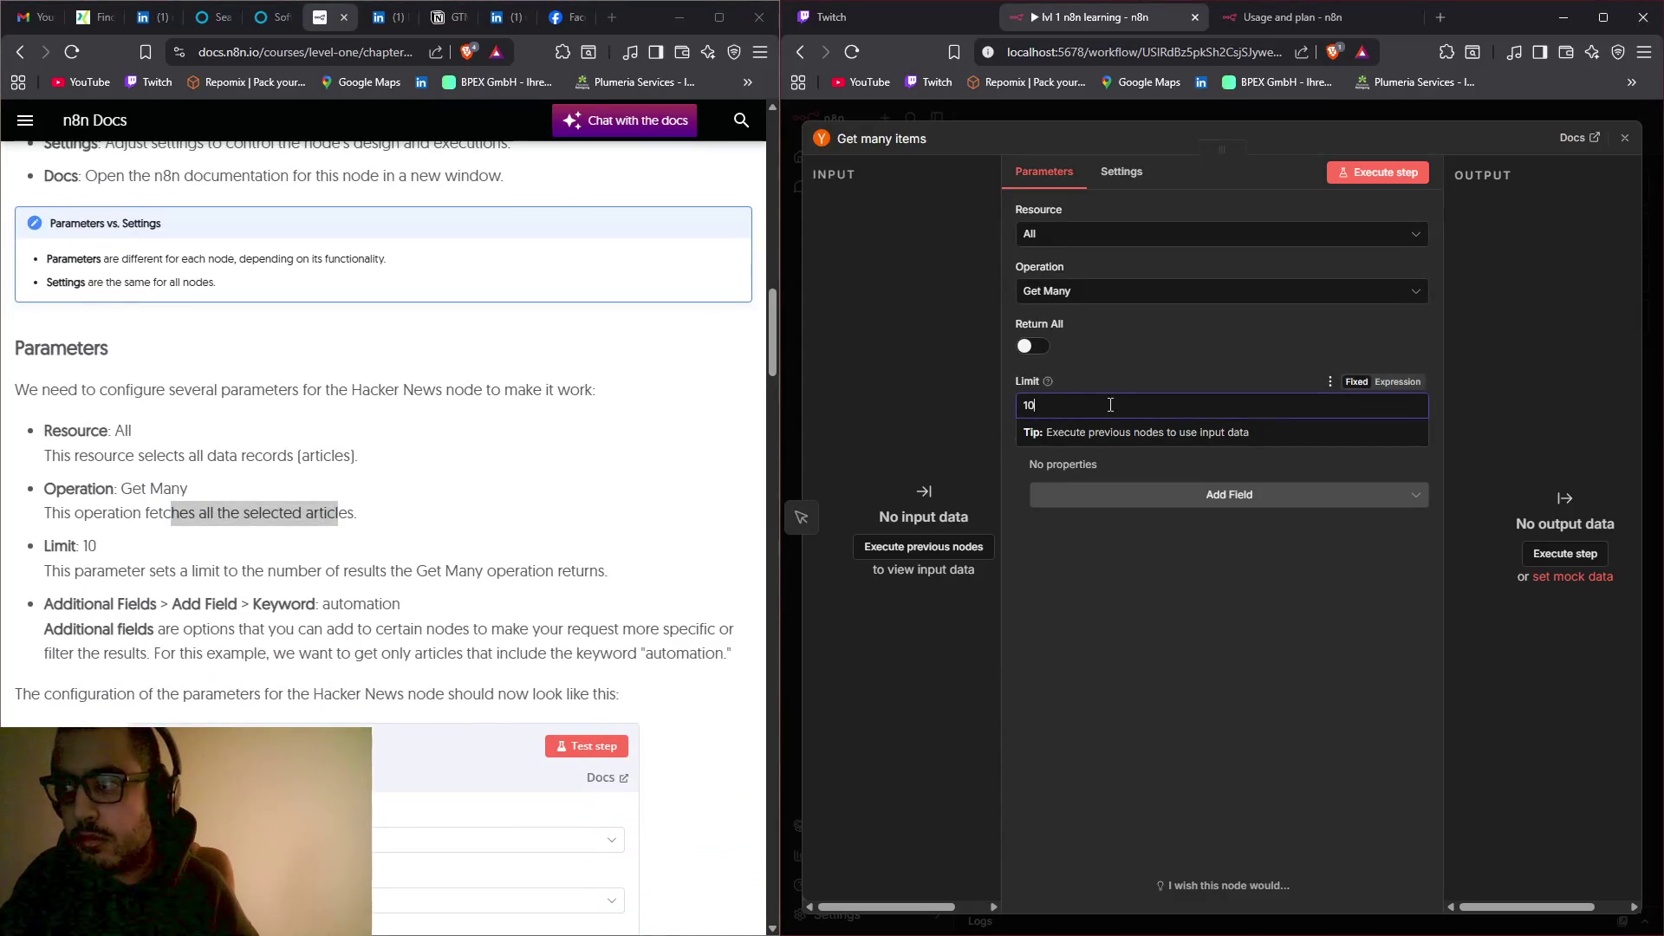
{"action": "scroll", "coordinate": [387, 495], "scroll_direction": "down", "scroll_amount": 1}
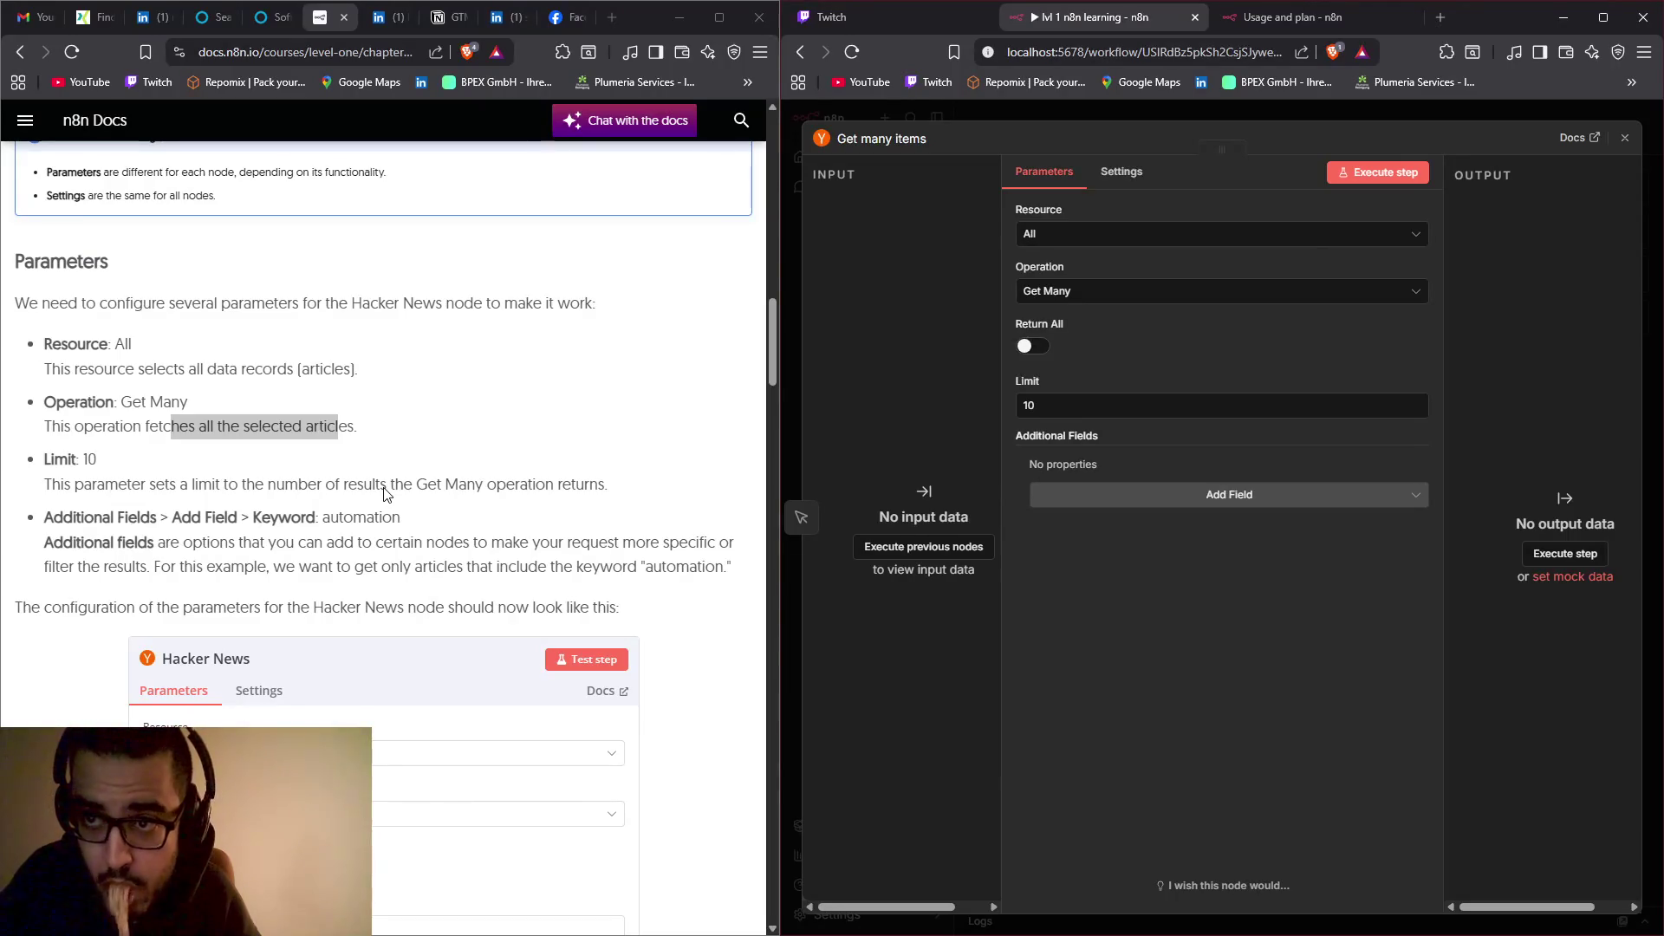
Step: Add a Keyword field set to 'automation', then move to the node's Settings
{"action": "left_click", "coordinate": [1110, 495]}
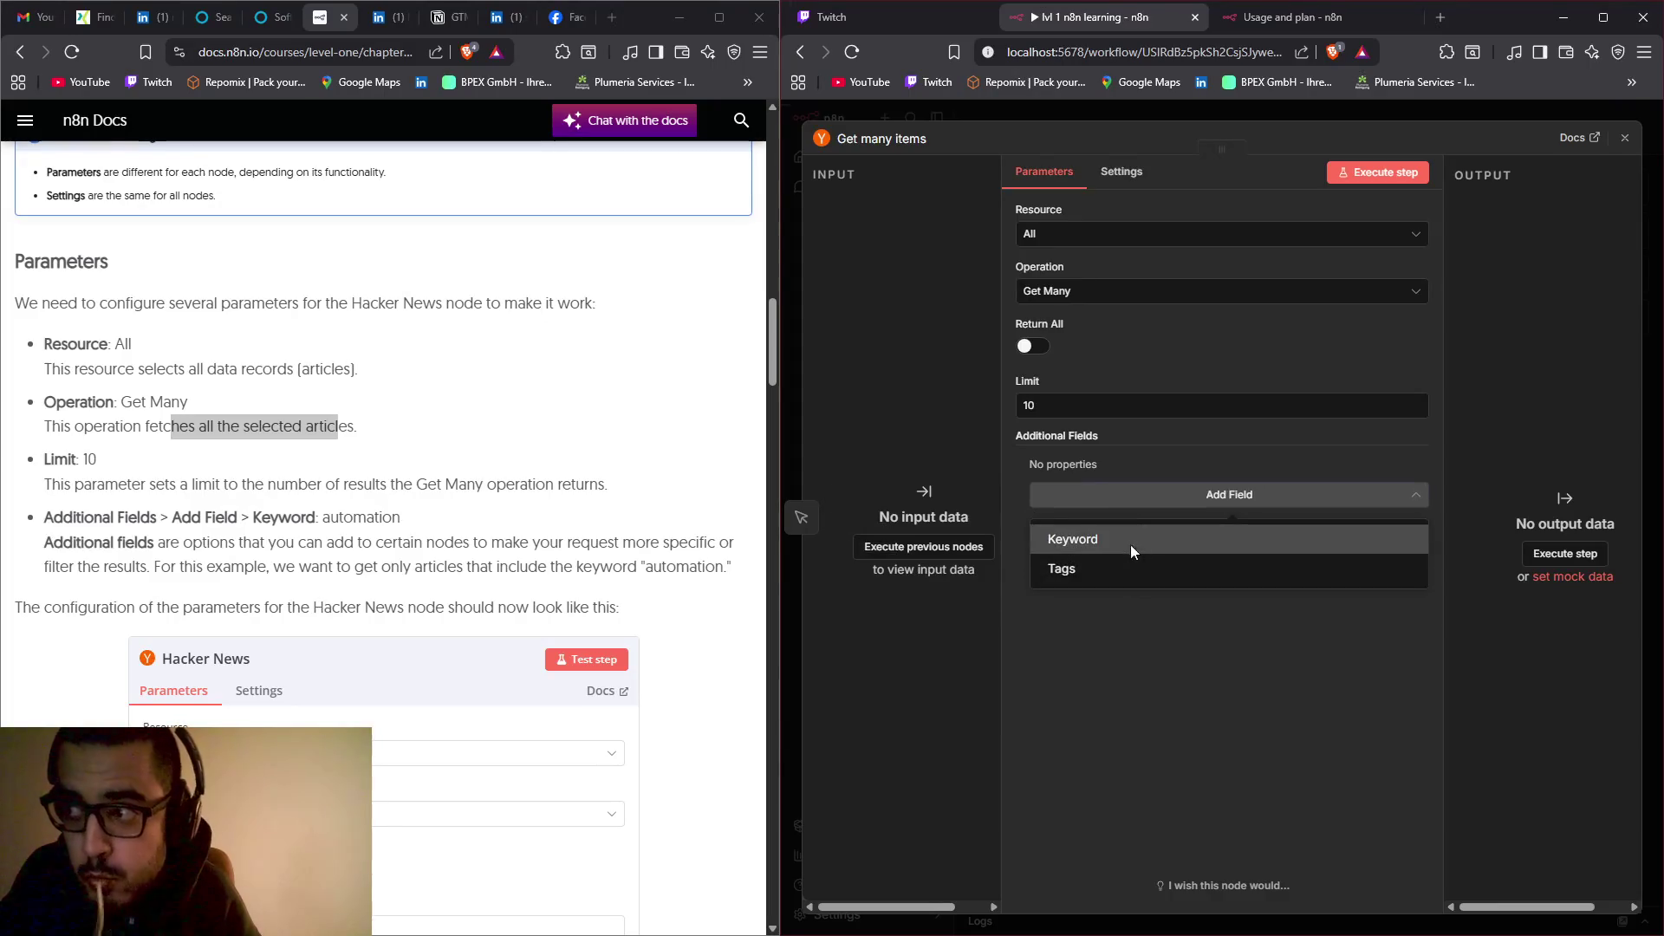
{"action": "left_click", "coordinate": [1131, 541]}
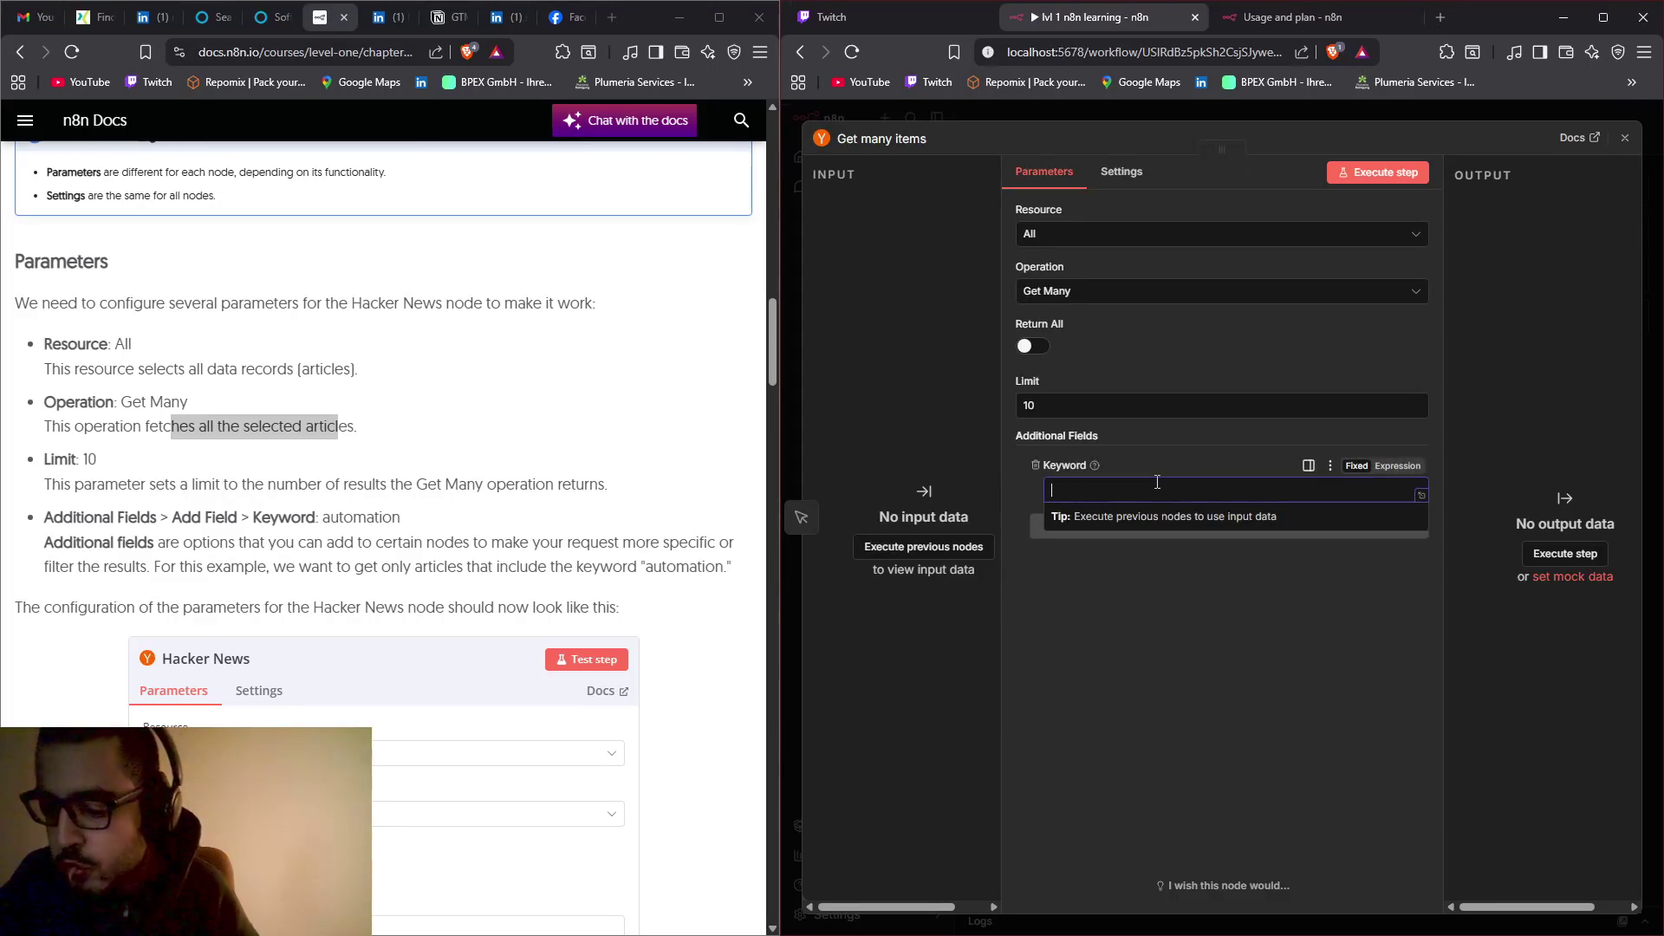
{"action": "type", "text": "automatio"}
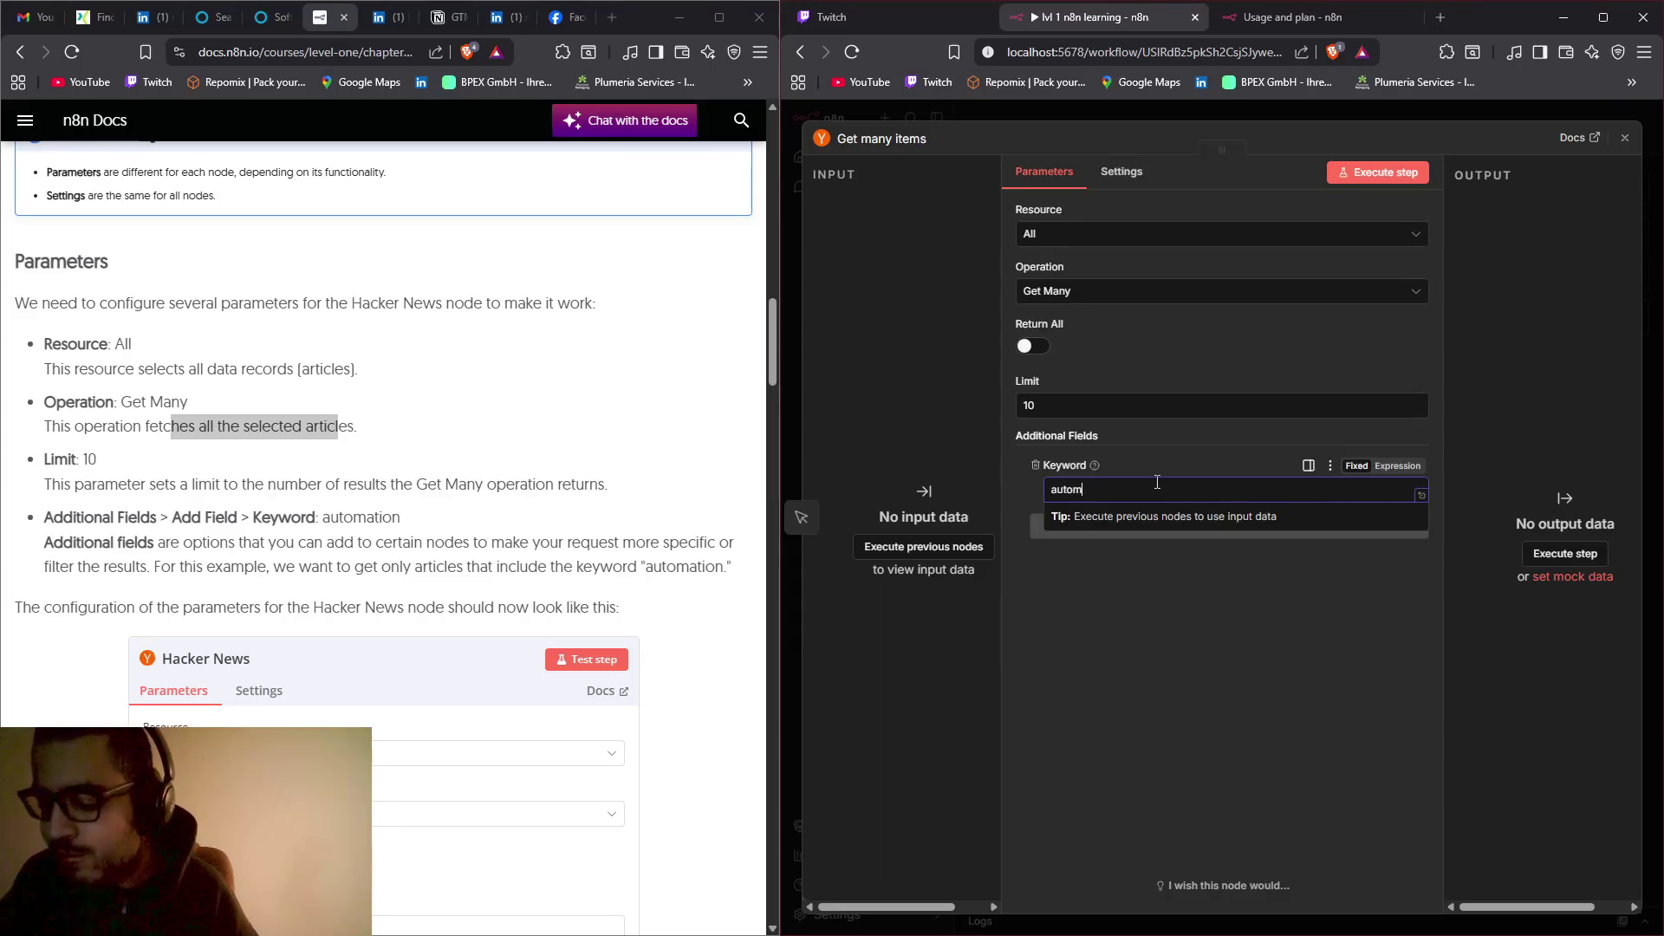
{"action": "type", "text": "n"}
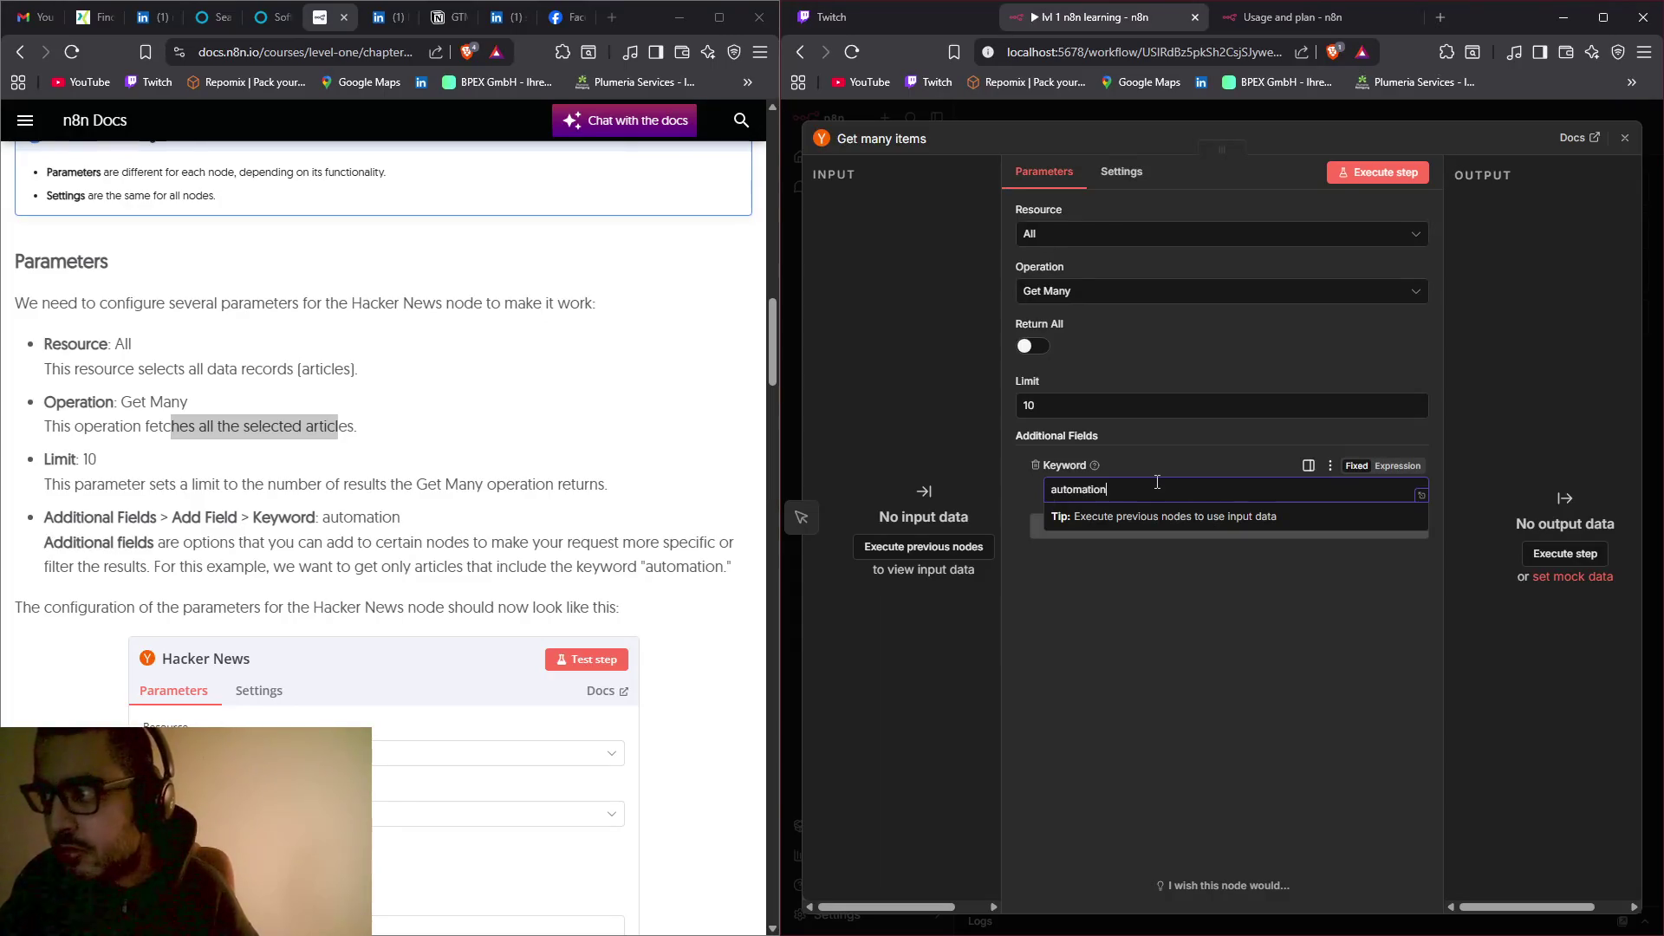
{"action": "left_click", "coordinate": [1114, 586]}
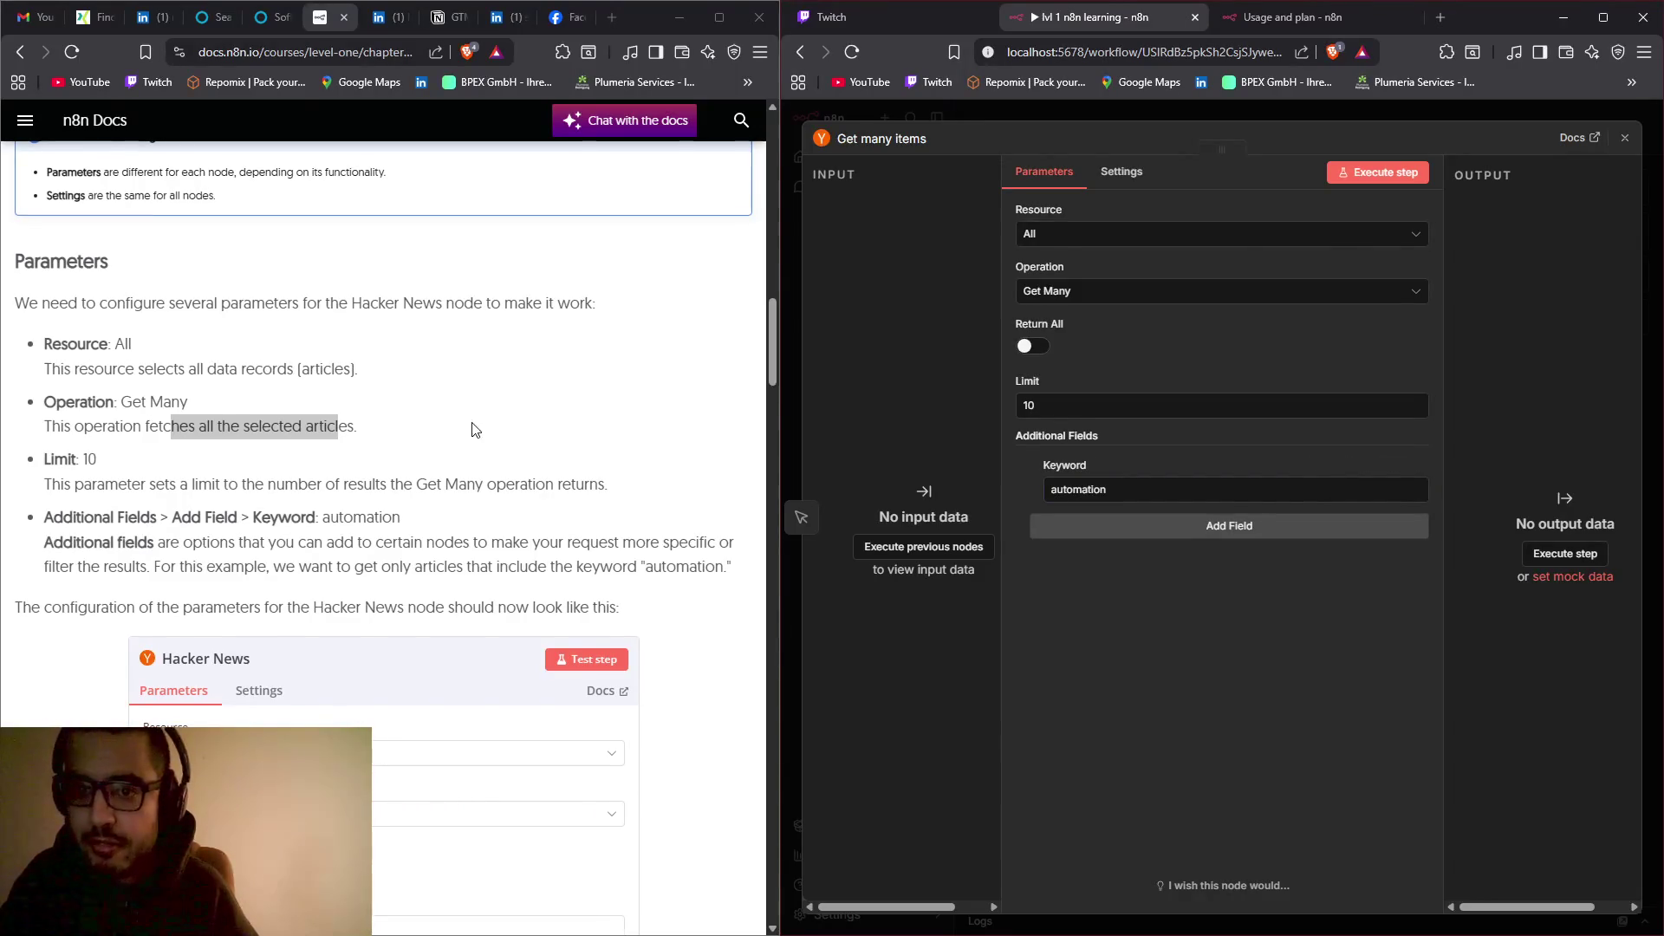
{"action": "scroll", "coordinate": [494, 453], "scroll_direction": "down", "scroll_amount": 6}
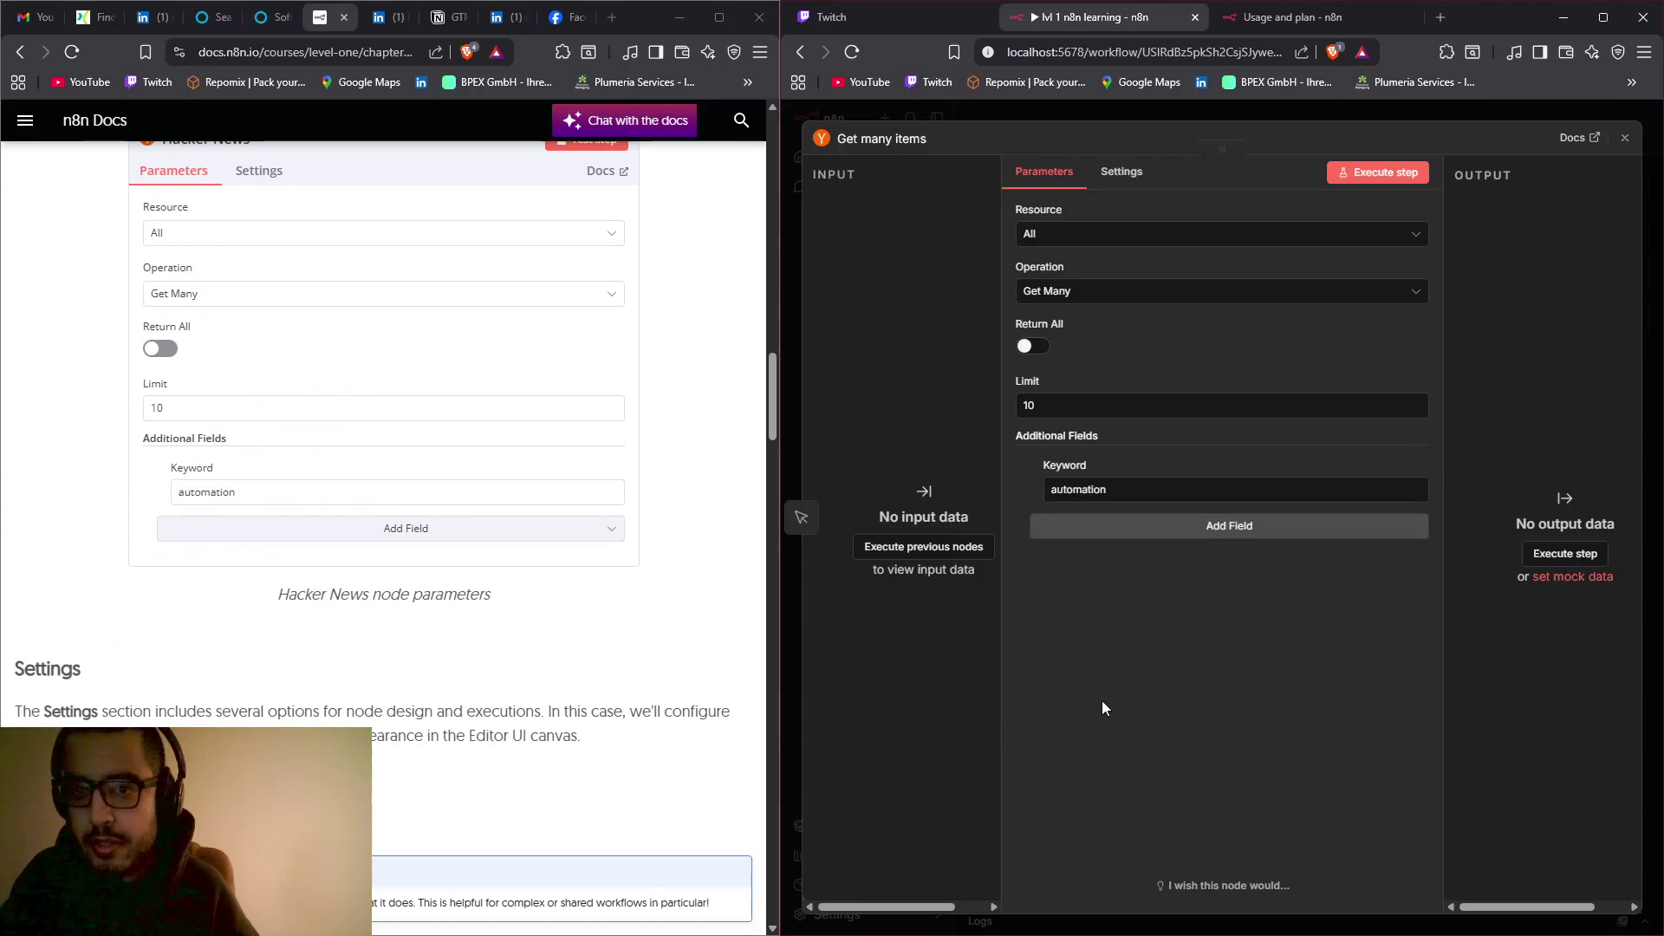
{"action": "scroll", "coordinate": [520, 581], "scroll_direction": "down", "scroll_amount": 2}
{"action": "left_click", "coordinate": [1120, 171]}
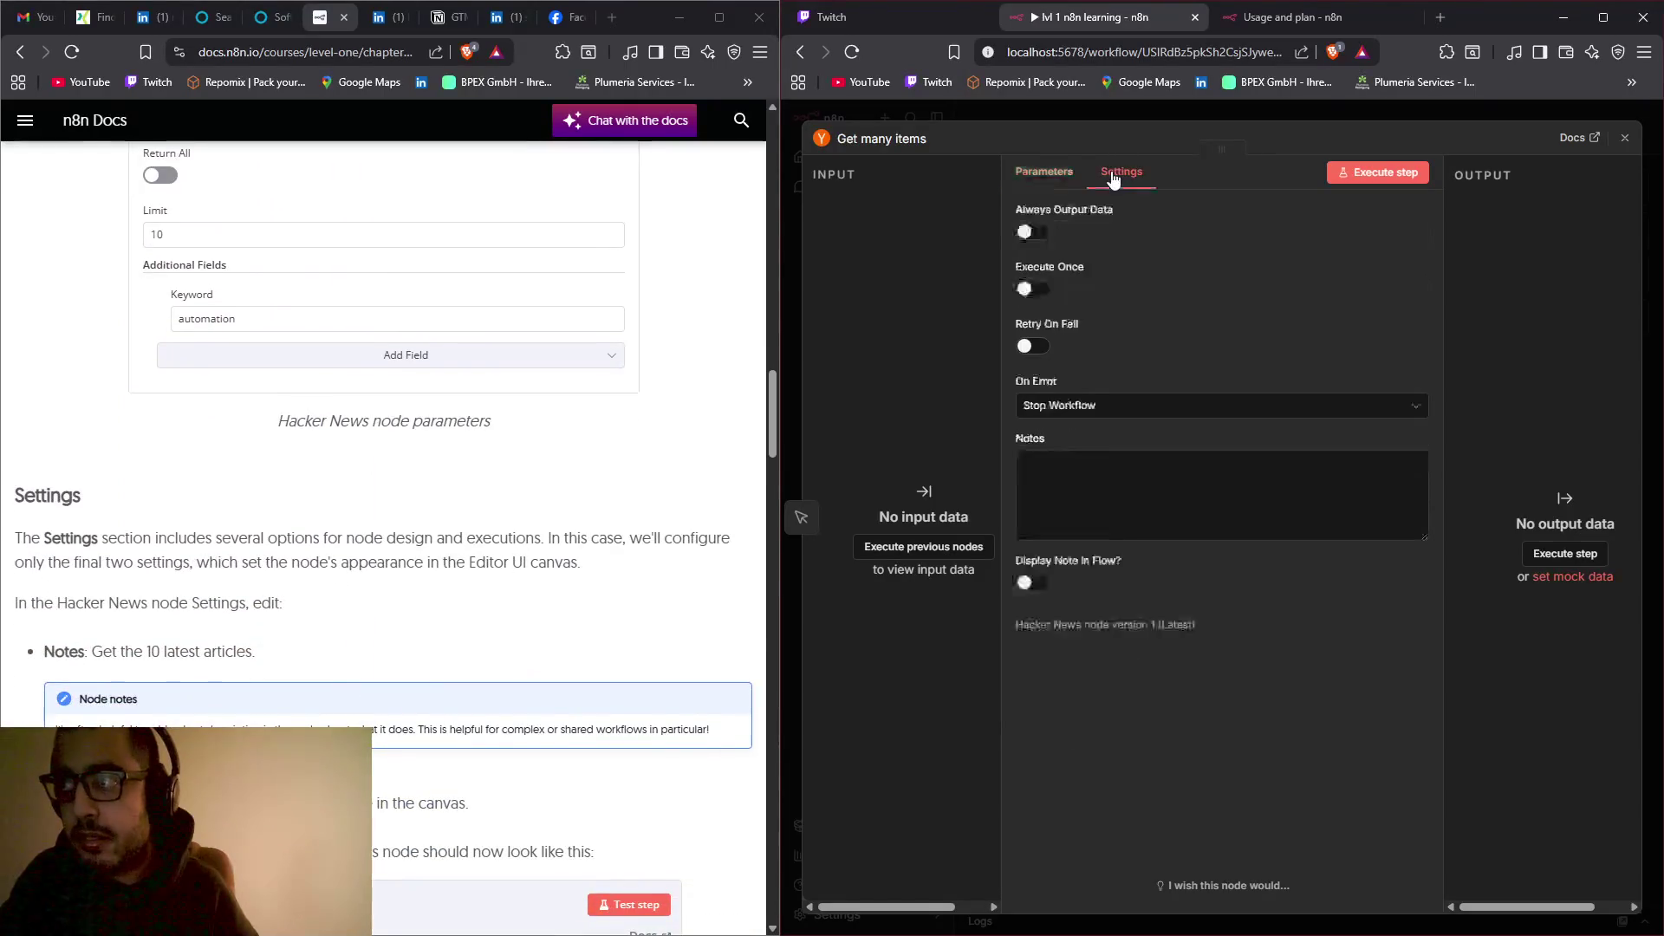
Step: Paste 'Get the 10 latest articles' from the docs into Notes and enable Display Note in Flow
{"action": "scroll", "coordinate": [596, 555], "scroll_direction": "down", "scroll_amount": 1}
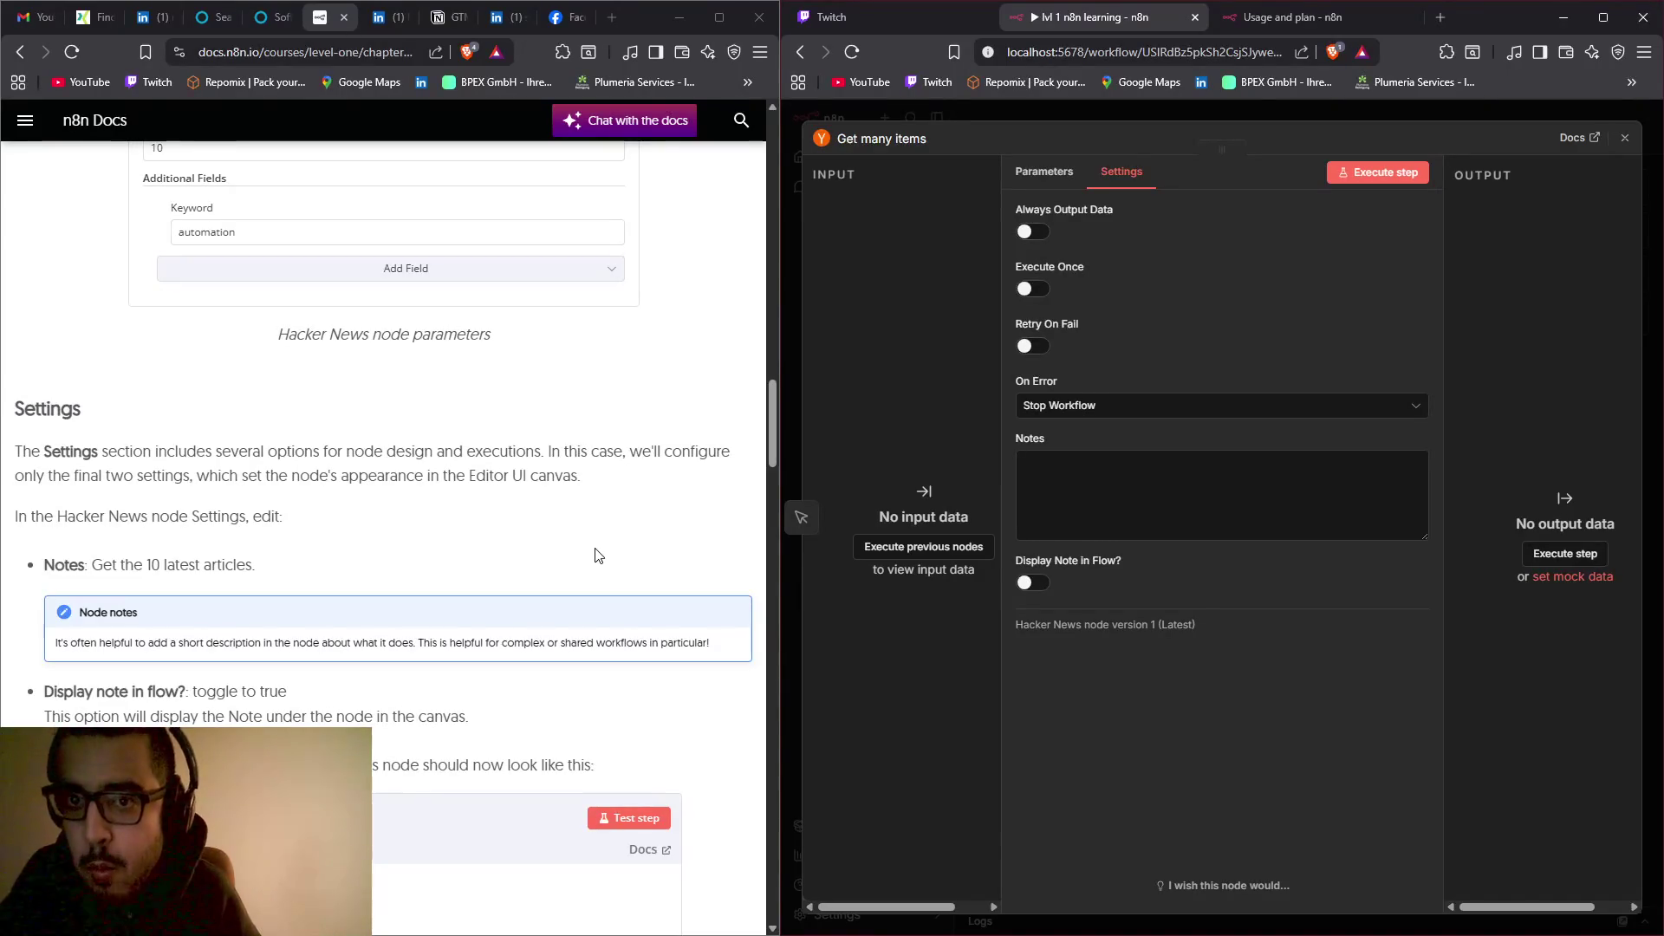
{"action": "triple_click", "coordinate": [205, 566]}
{"action": "left_click_drag", "start_coordinate": [91, 566], "coordinate": [254, 566]}
{"action": "right_click", "coordinate": [254, 567]}
{"action": "left_click", "coordinate": [477, 586]}
{"action": "left_click", "coordinate": [1068, 492]}
{"action": "right_click", "coordinate": [1068, 492]}
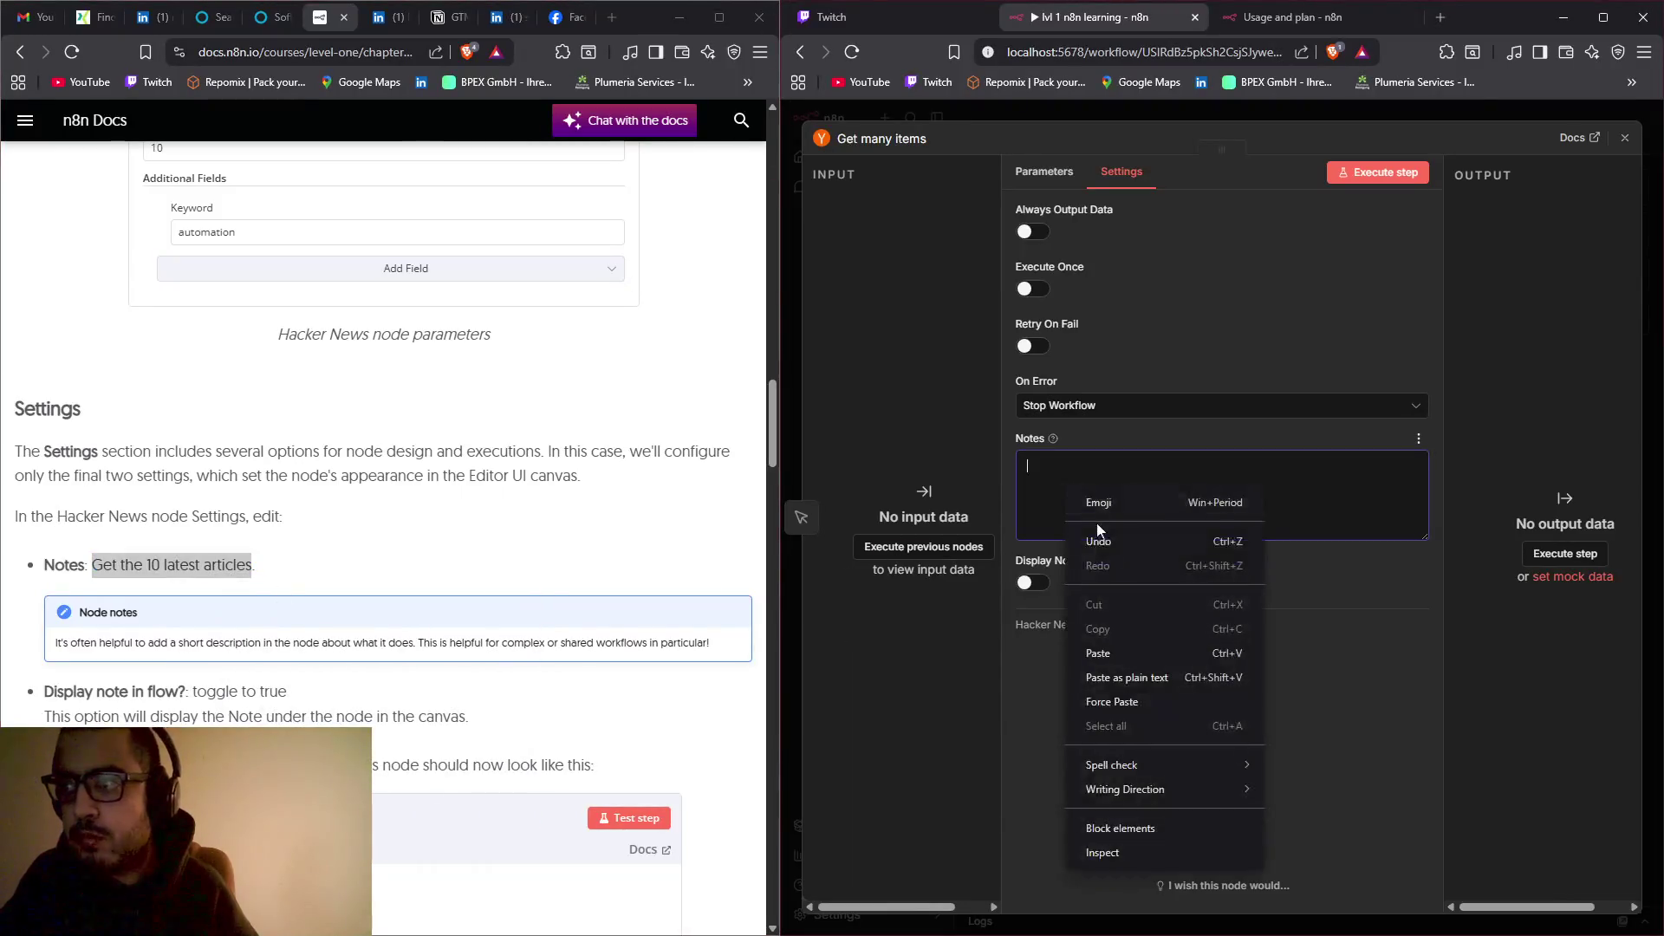
{"action": "left_click", "coordinate": [1102, 654]}
{"action": "scroll", "coordinate": [442, 610], "scroll_direction": "down", "scroll_amount": 2}
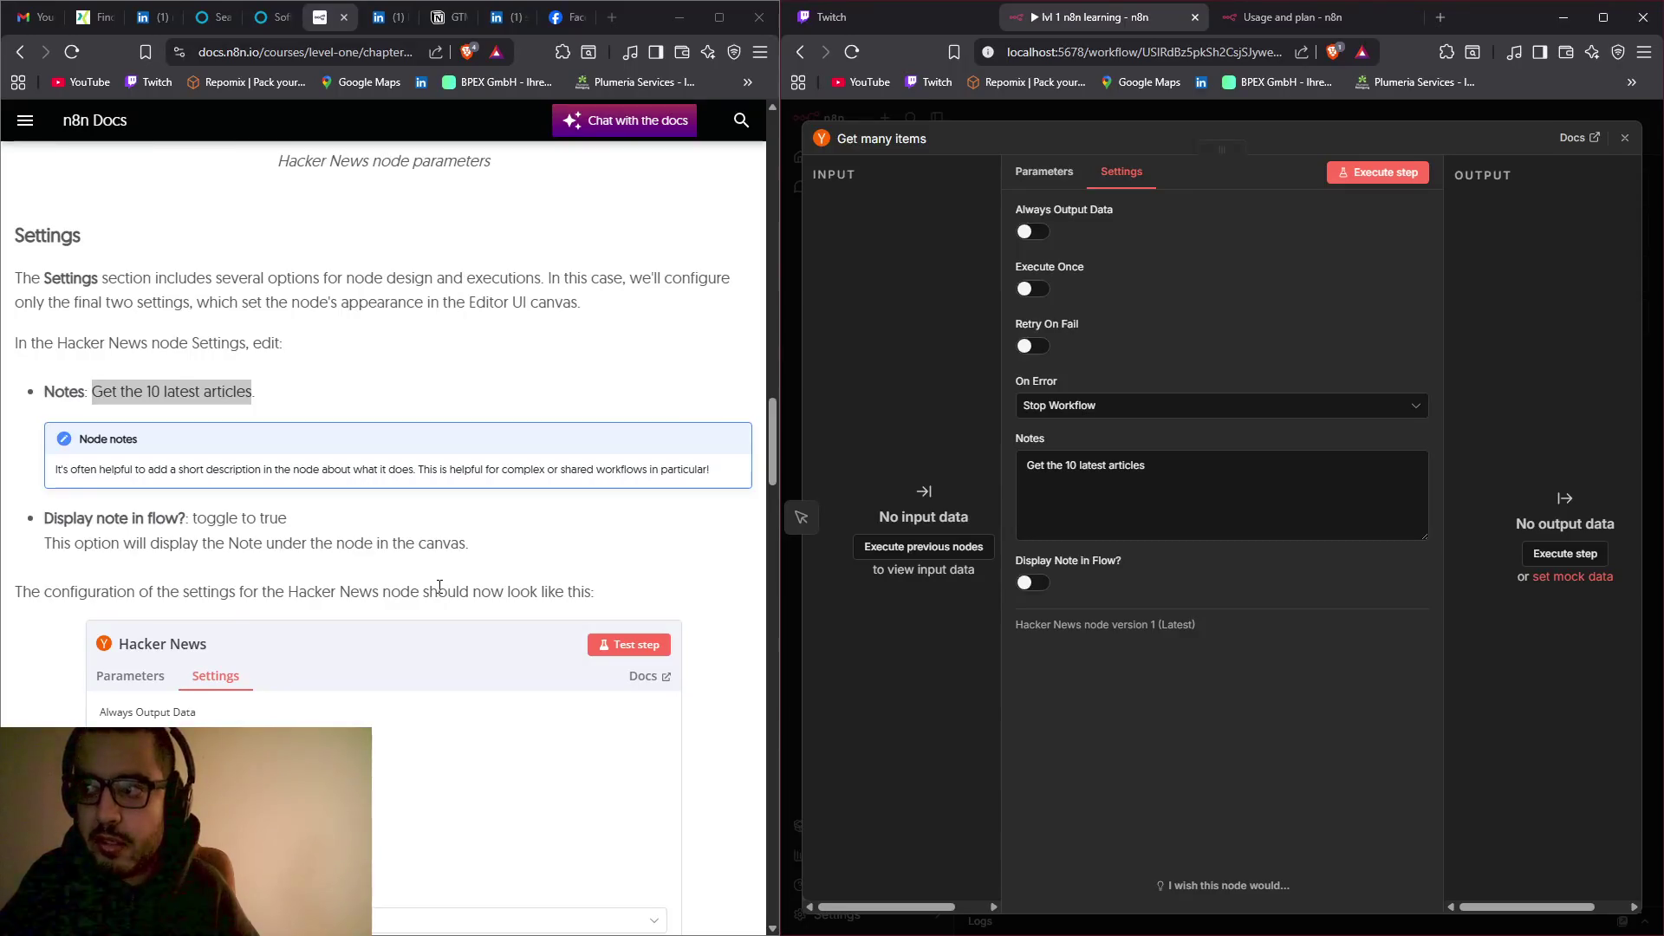
{"action": "left_click", "coordinate": [1033, 582]}
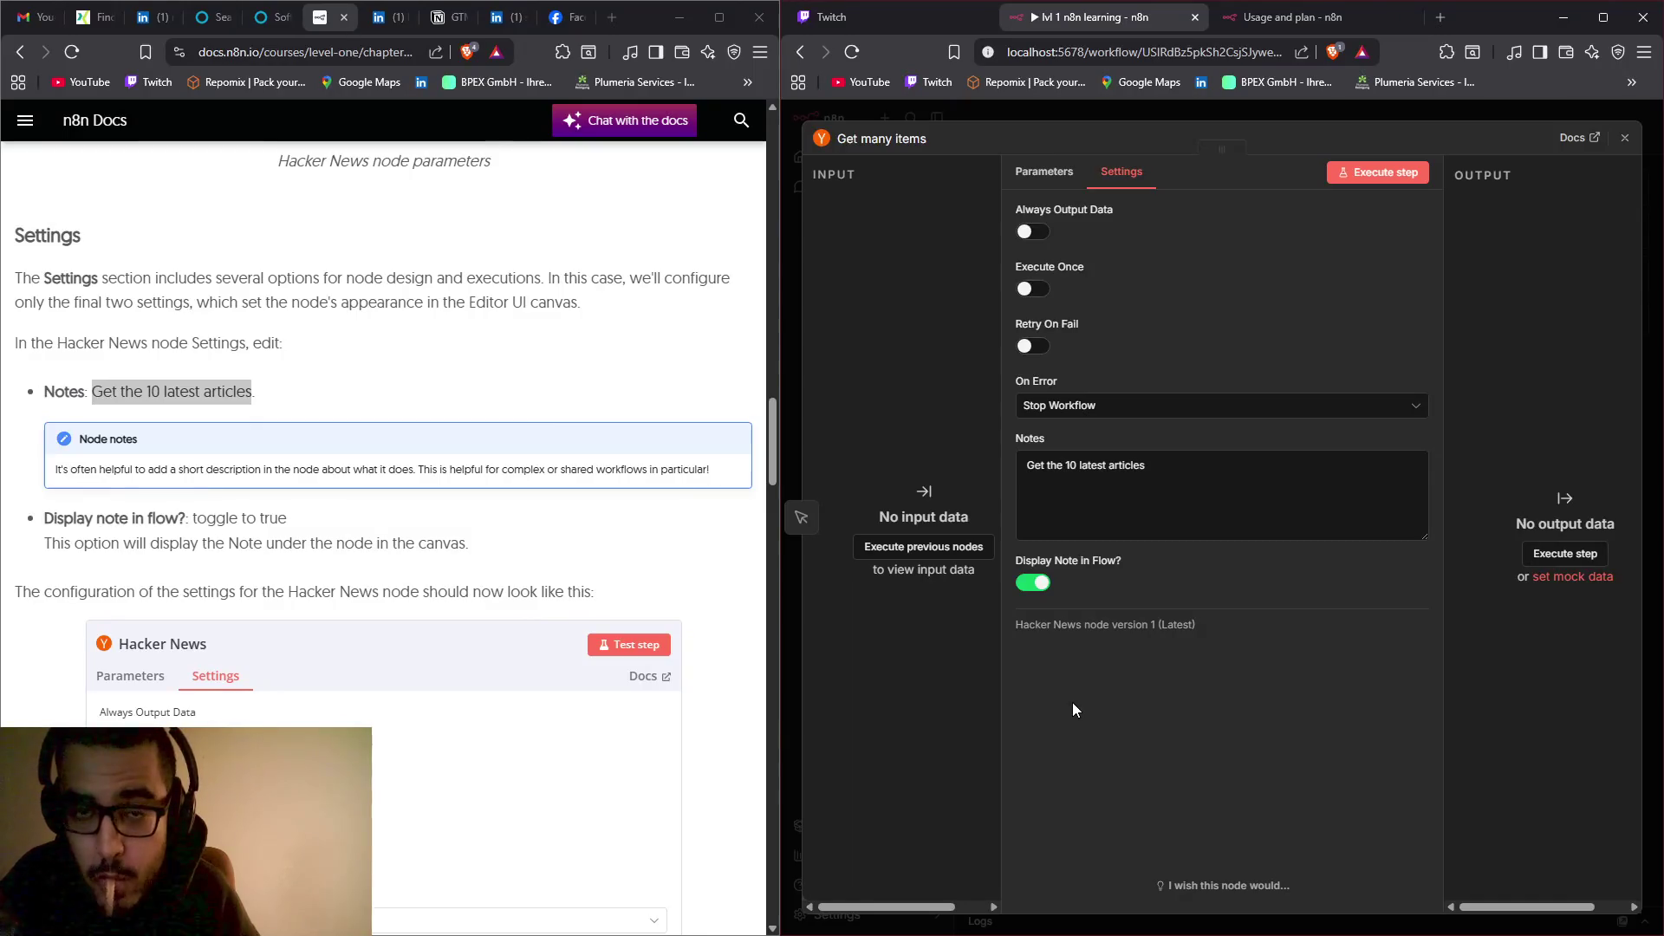
Step: Read down the lesson and highlight its two methods for renaming a node
{"action": "scroll", "coordinate": [576, 606], "scroll_direction": "down", "scroll_amount": 4}
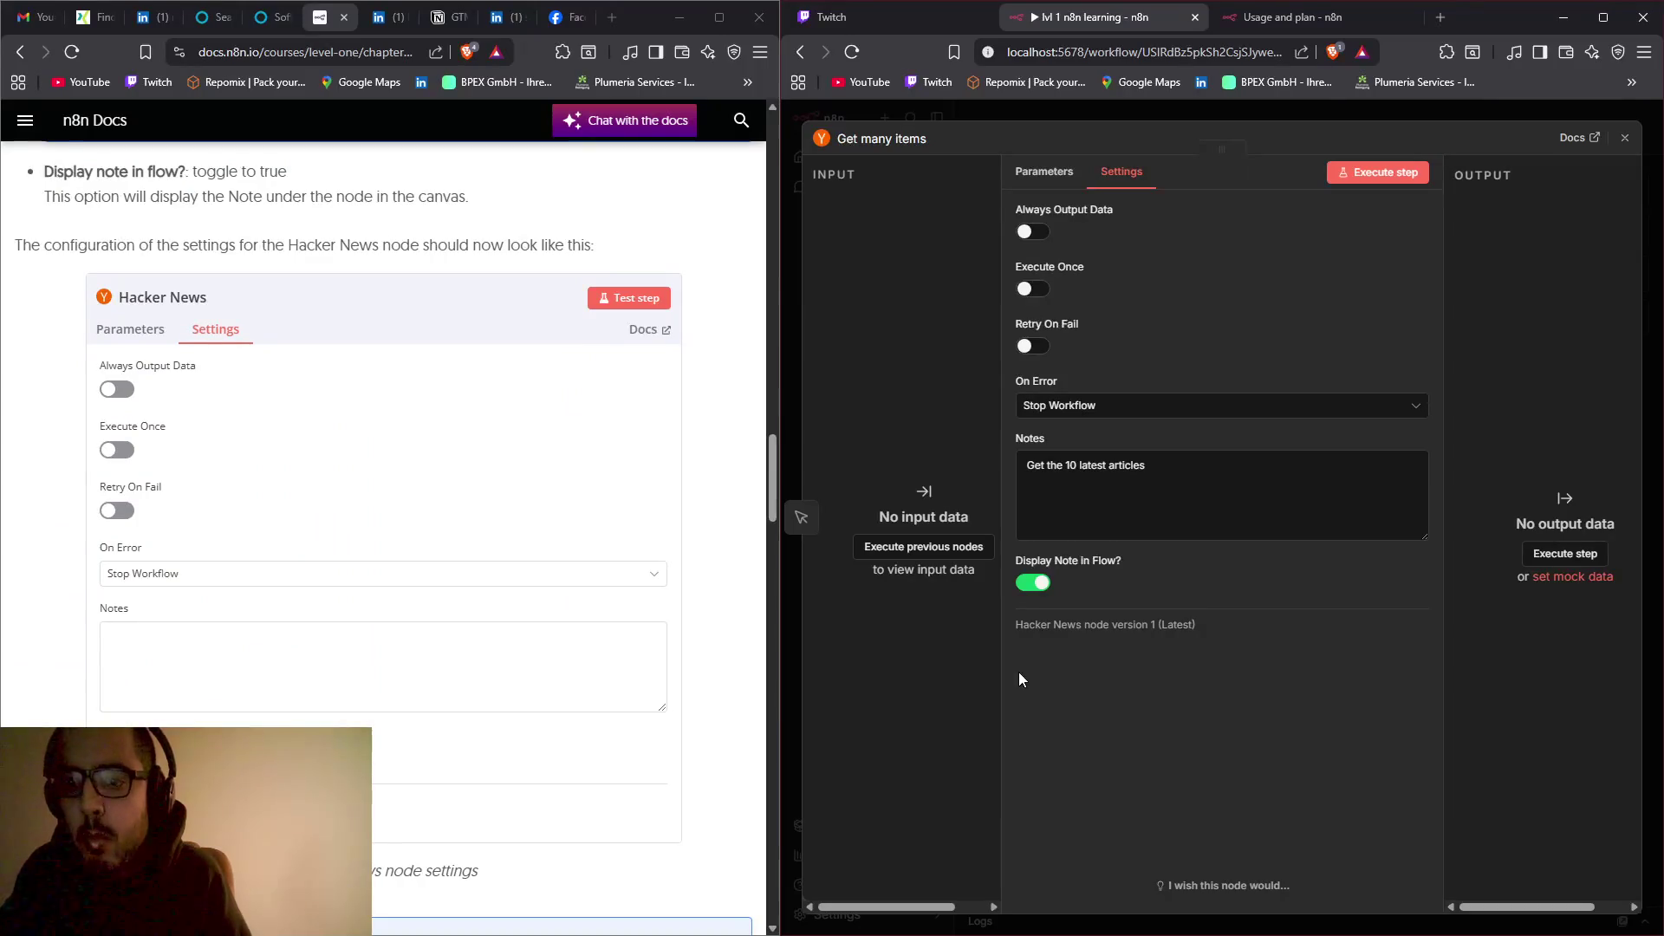
{"action": "scroll", "coordinate": [429, 582], "scroll_direction": "down", "scroll_amount": 5}
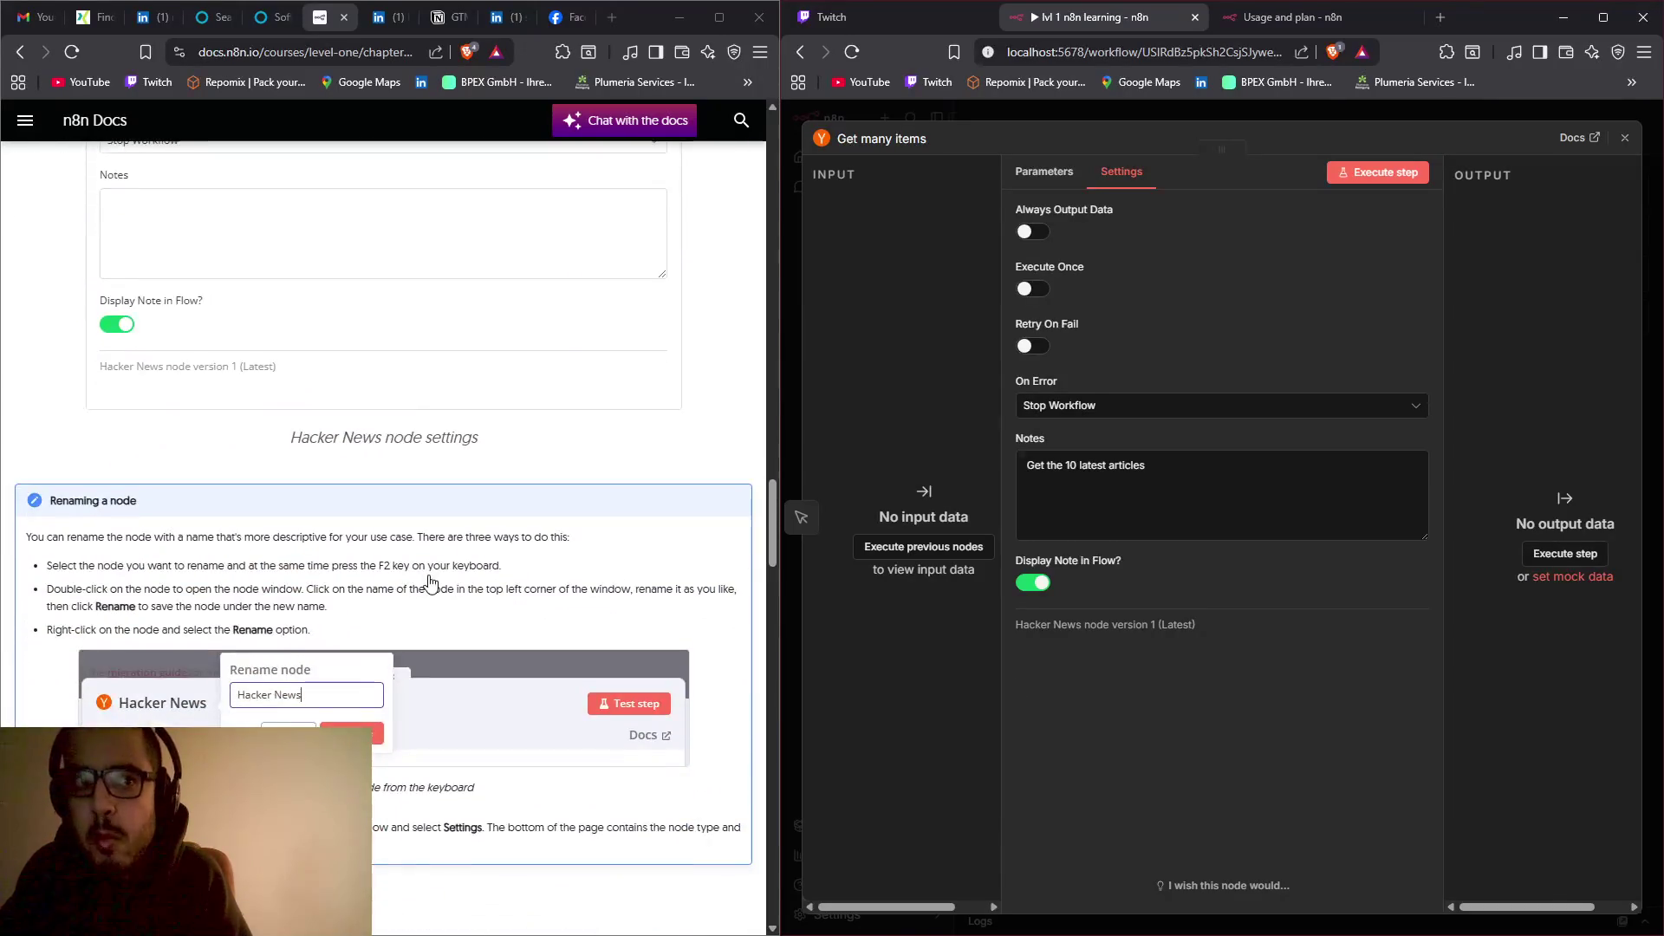
{"action": "scroll", "coordinate": [431, 582], "scroll_direction": "down", "scroll_amount": 1}
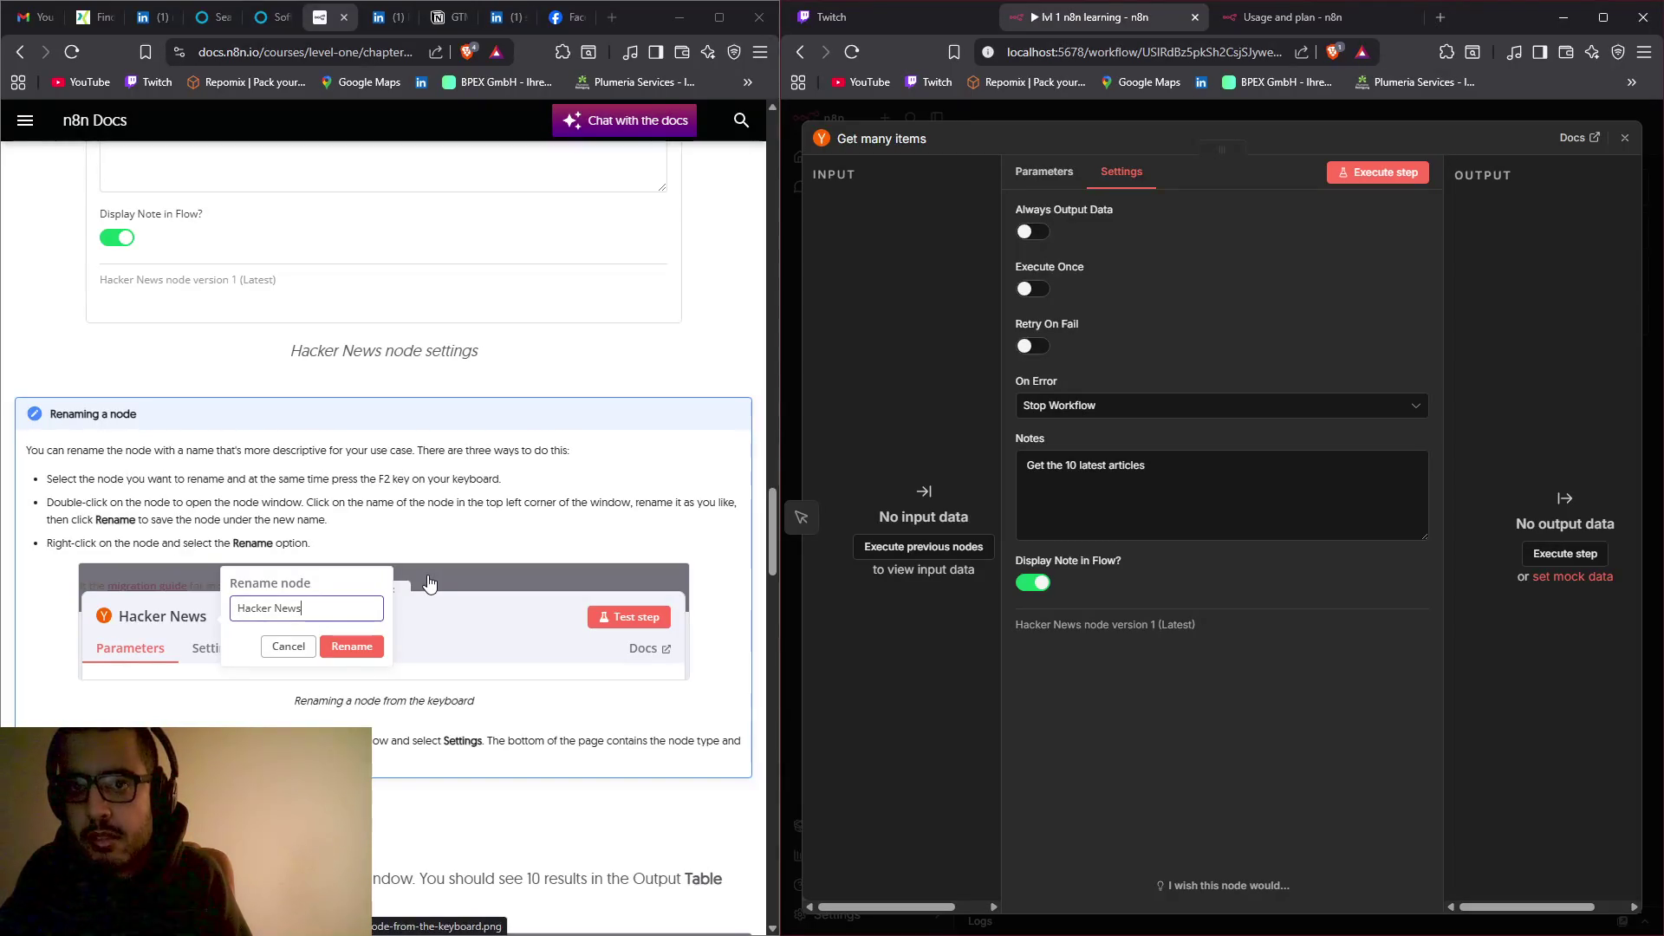
{"action": "scroll", "coordinate": [429, 584], "scroll_direction": "down", "scroll_amount": 1}
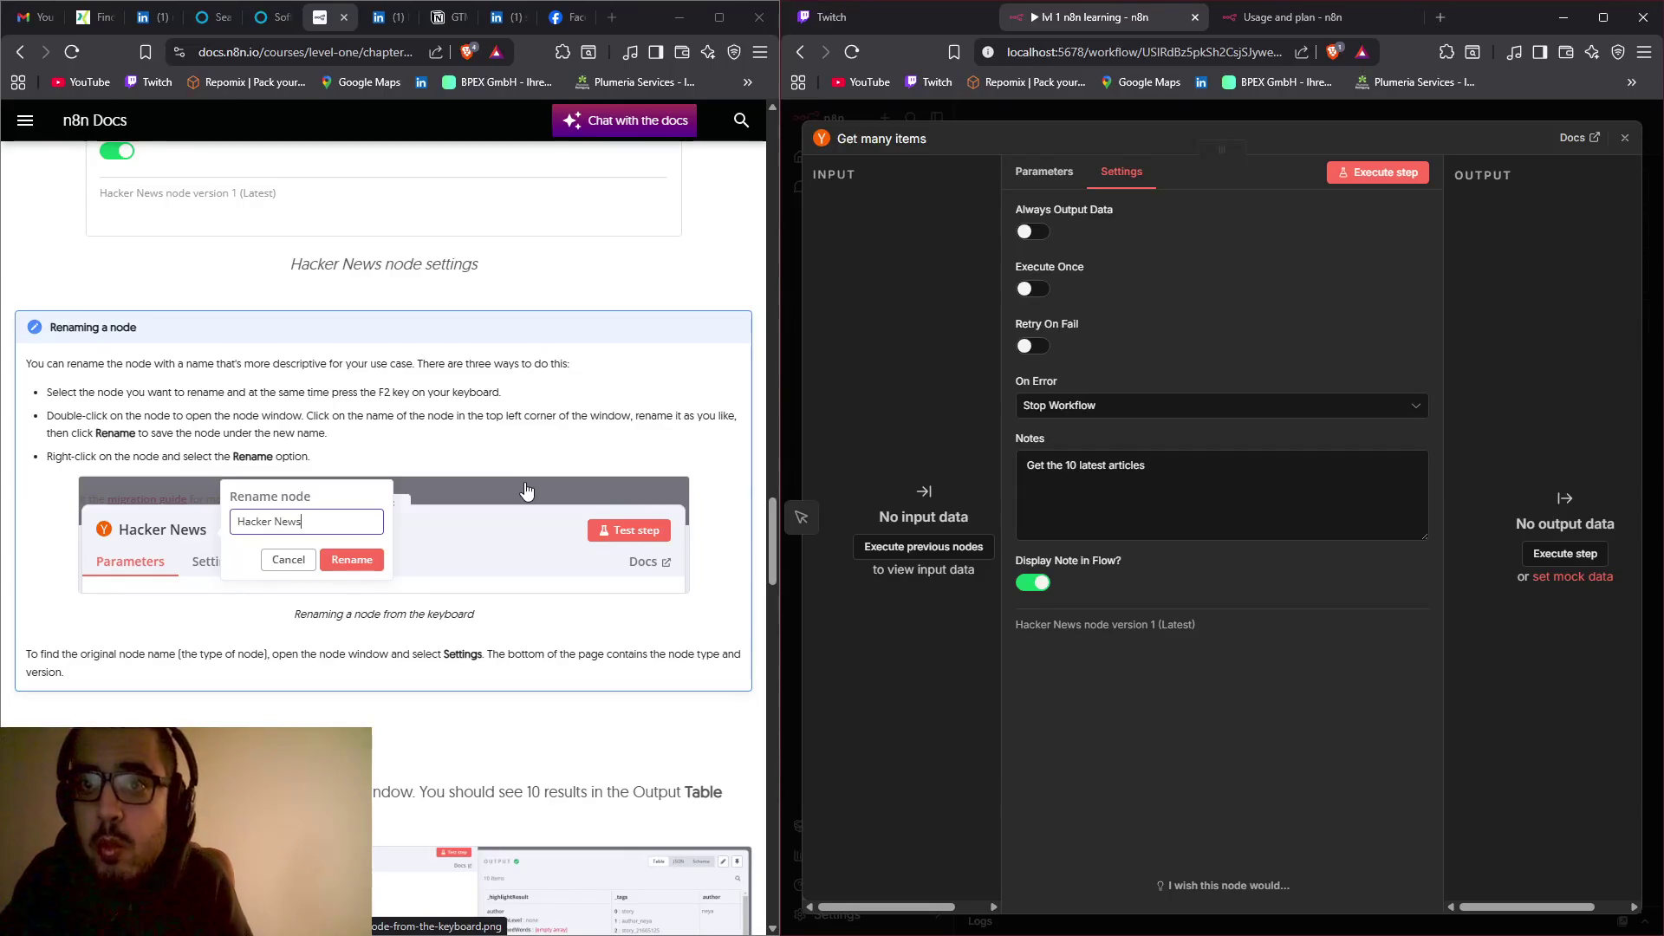
{"action": "left_click_drag", "start_coordinate": [188, 364], "coordinate": [537, 364]}
{"action": "left_click_drag", "start_coordinate": [103, 392], "coordinate": [421, 392]}
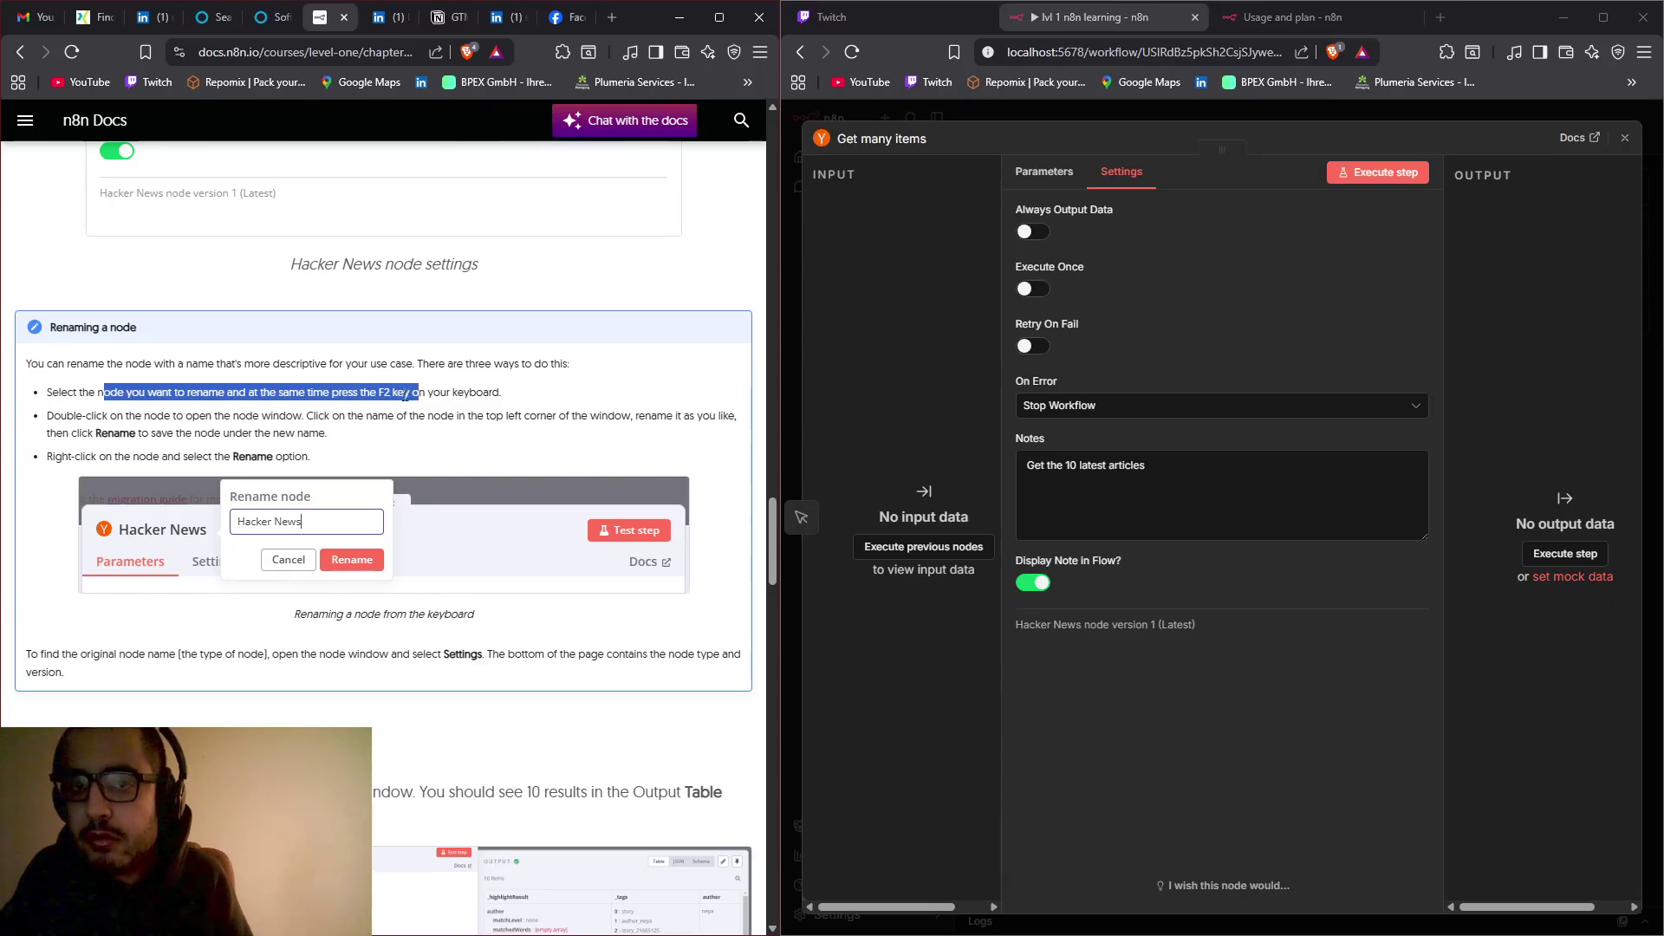
{"action": "left_click_drag", "start_coordinate": [176, 416], "coordinate": [422, 414]}
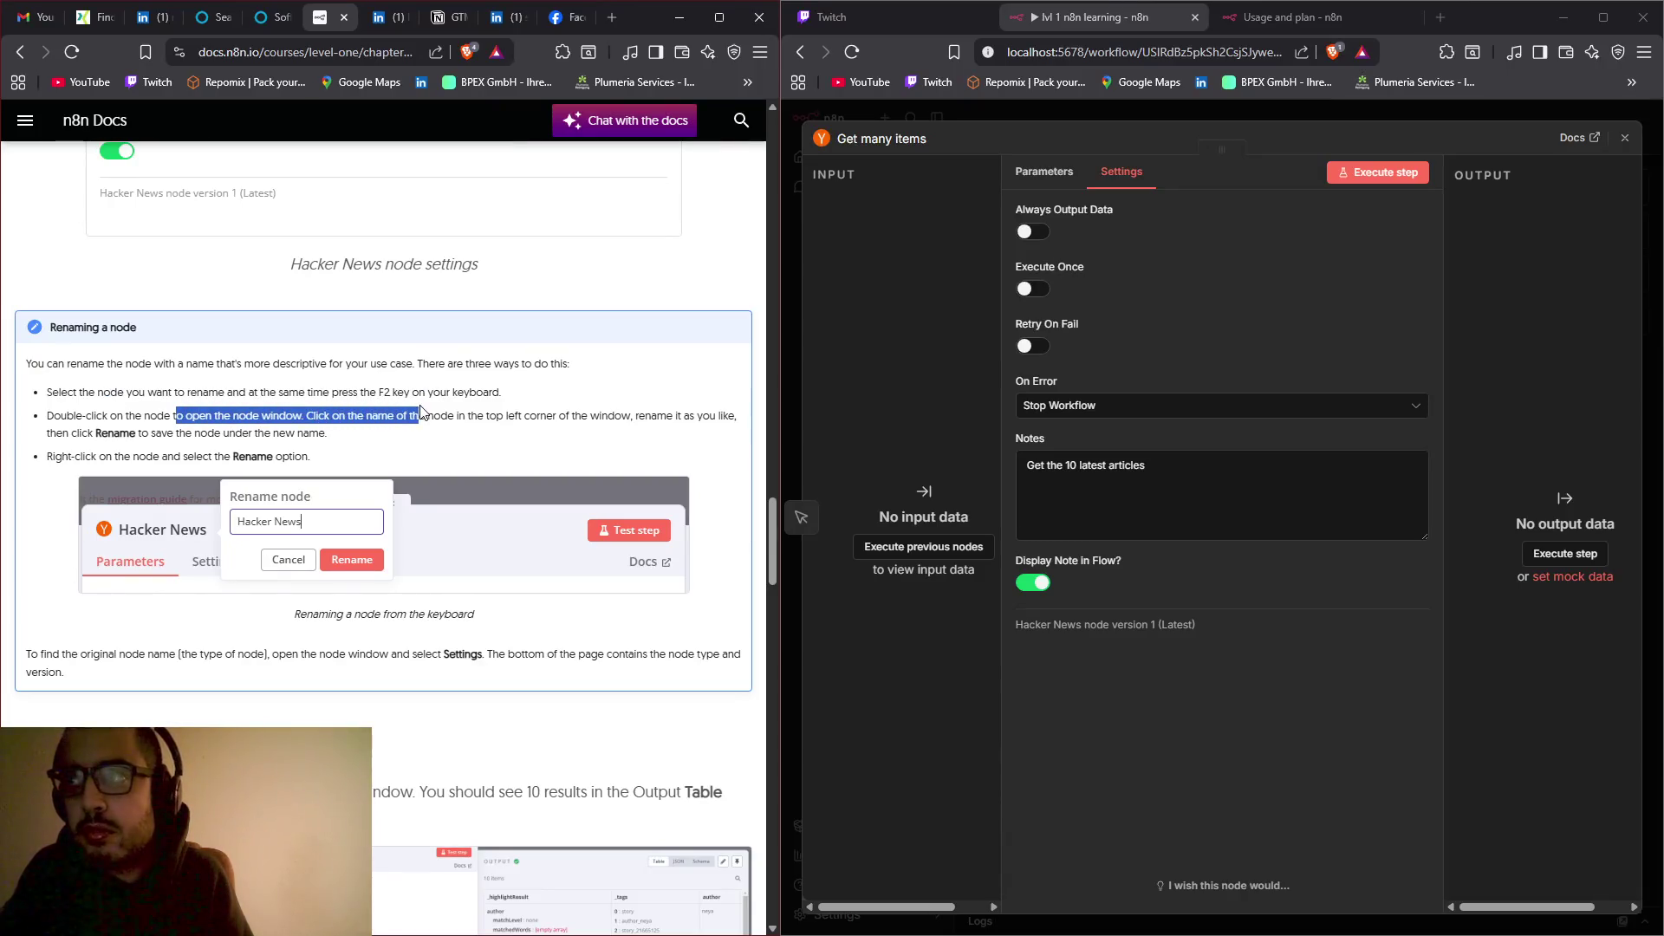
Step: Rename the node to 'Hacker news', then check the live stream dashboard
{"action": "left_click", "coordinate": [882, 141]}
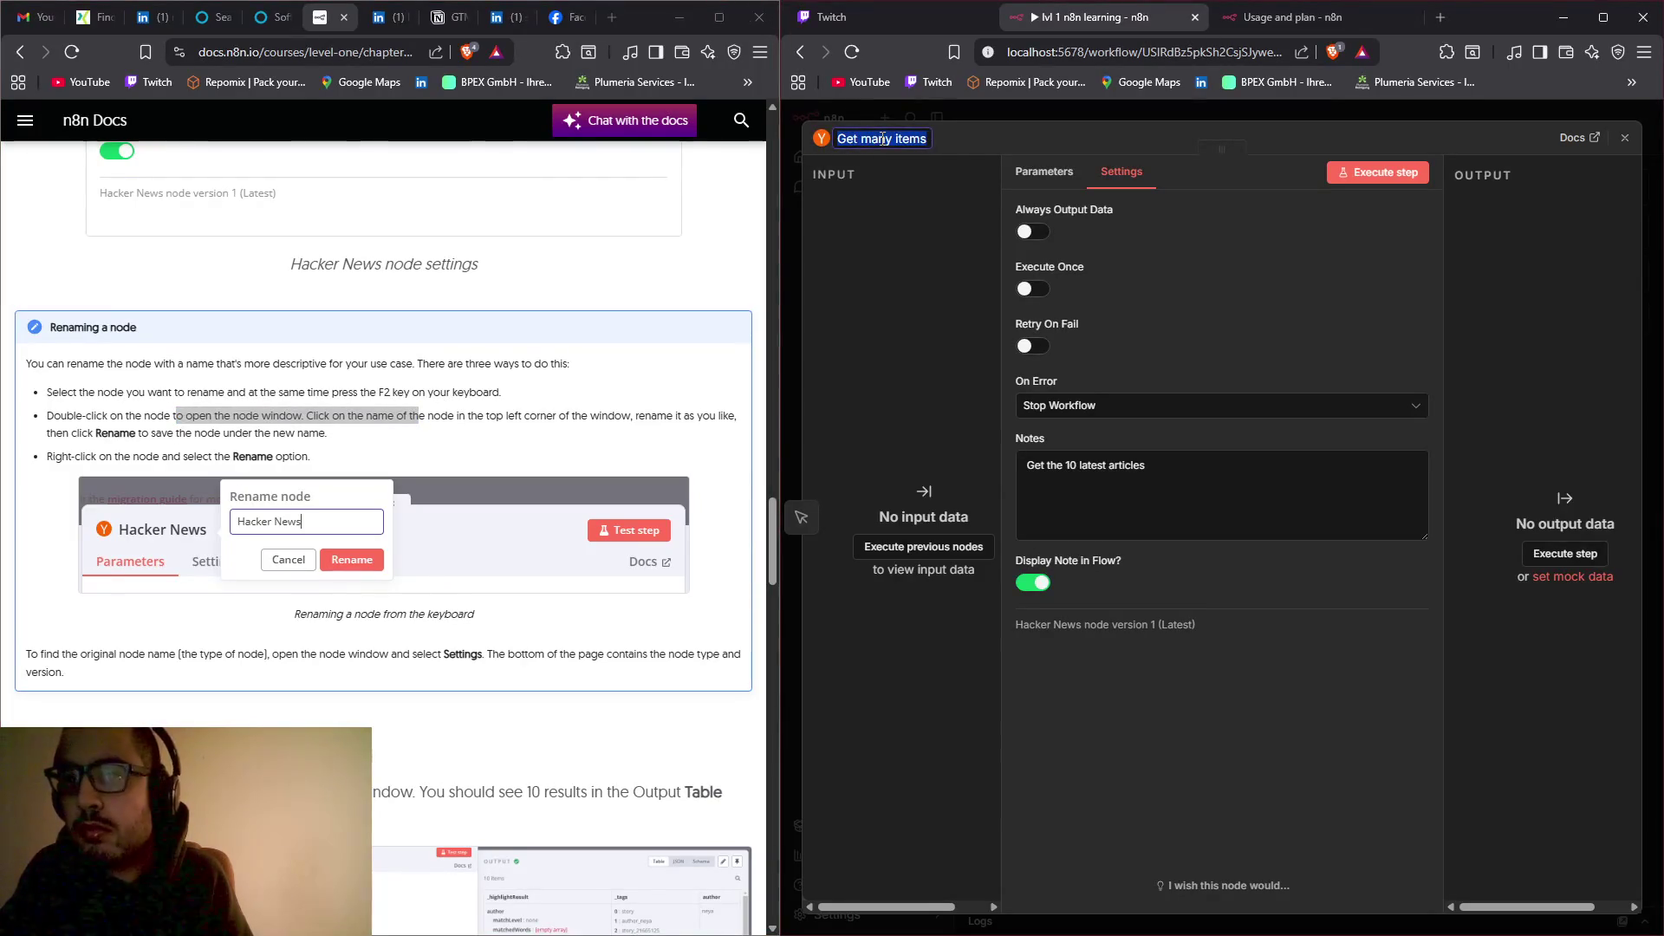
{"action": "type", "text": "H"}
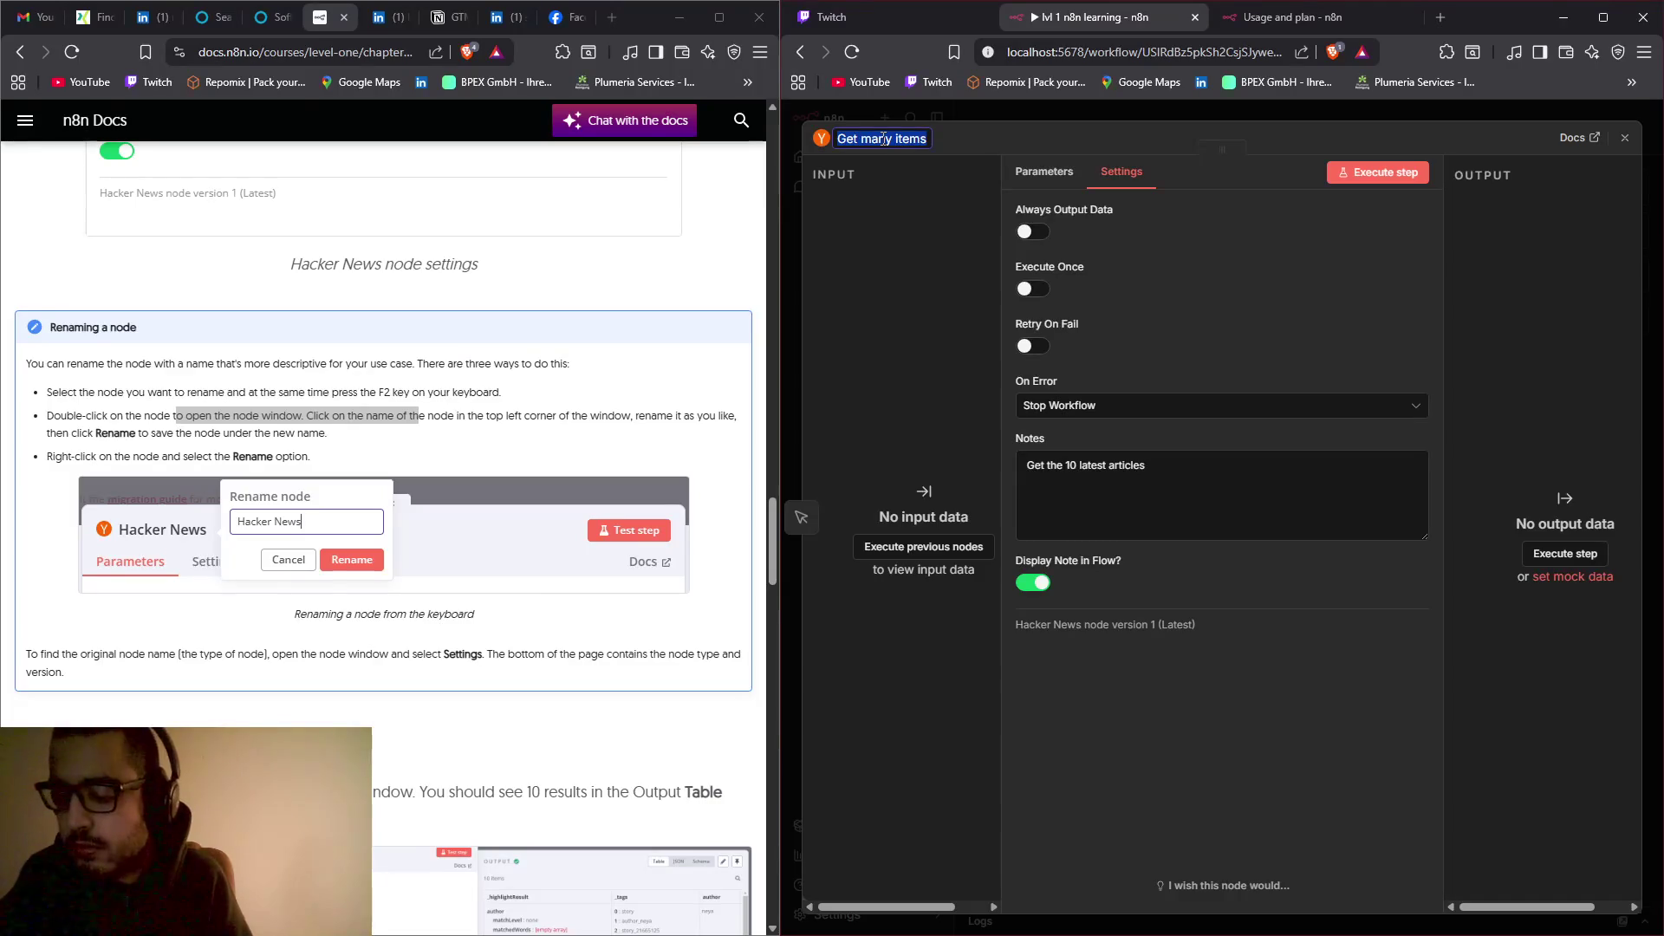
{"action": "type", "text": "cker"}
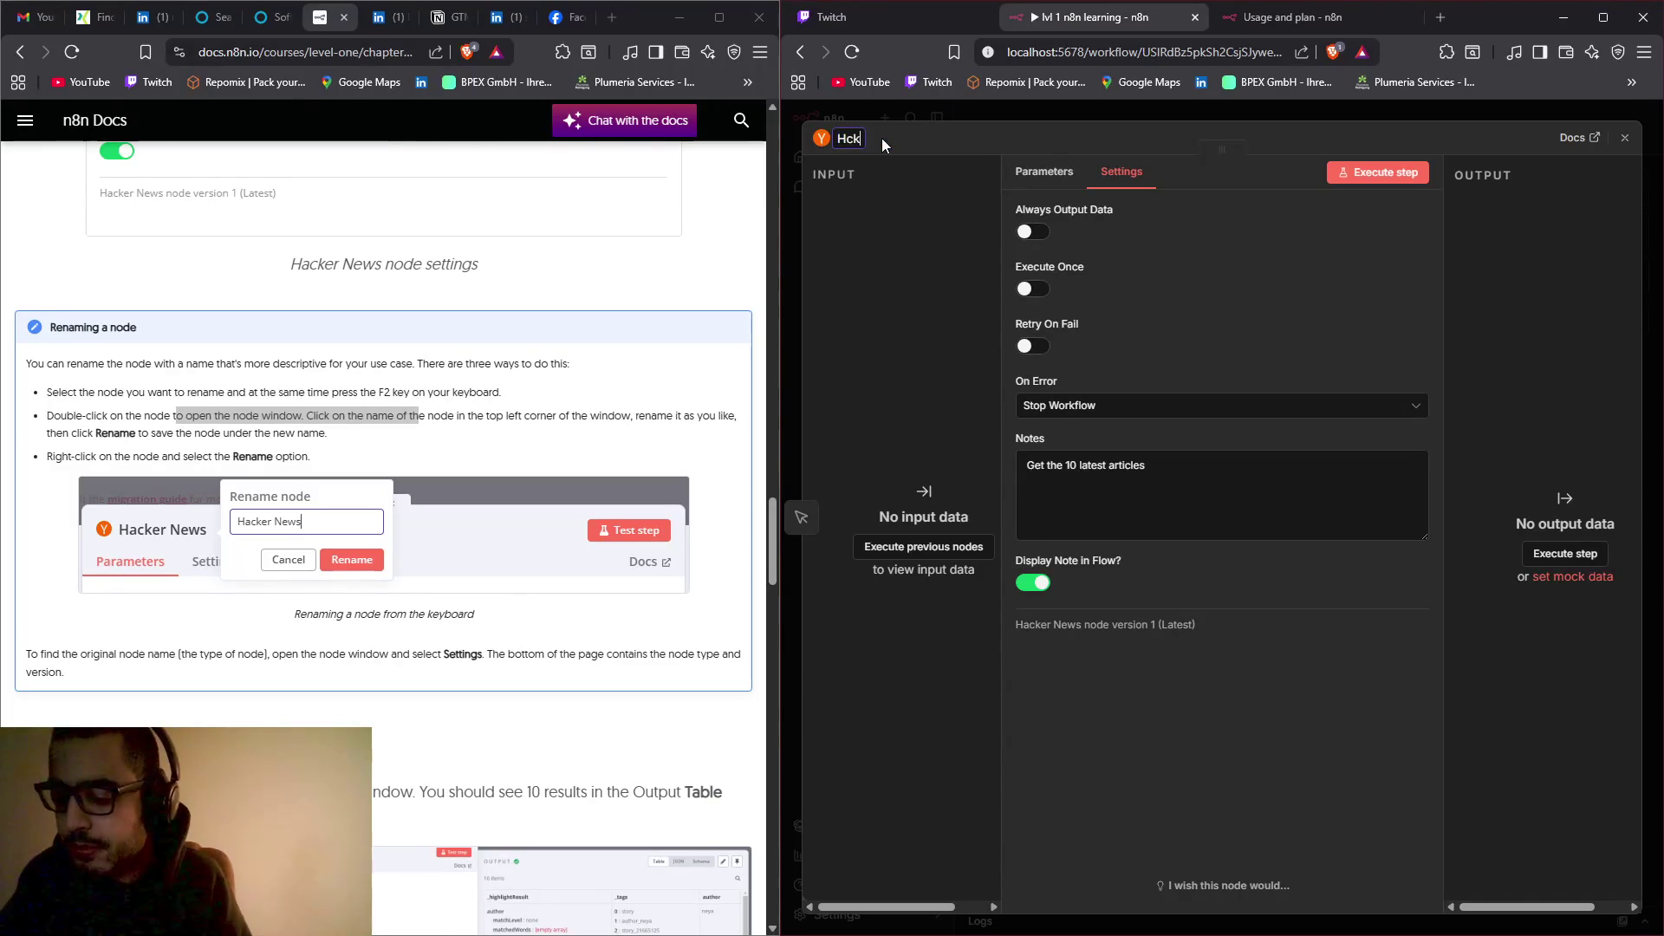
{"action": "key", "text": "BackSpace"}
{"action": "key", "text": "BackSpace"}
{"action": "key", "text": "BackSpace"}
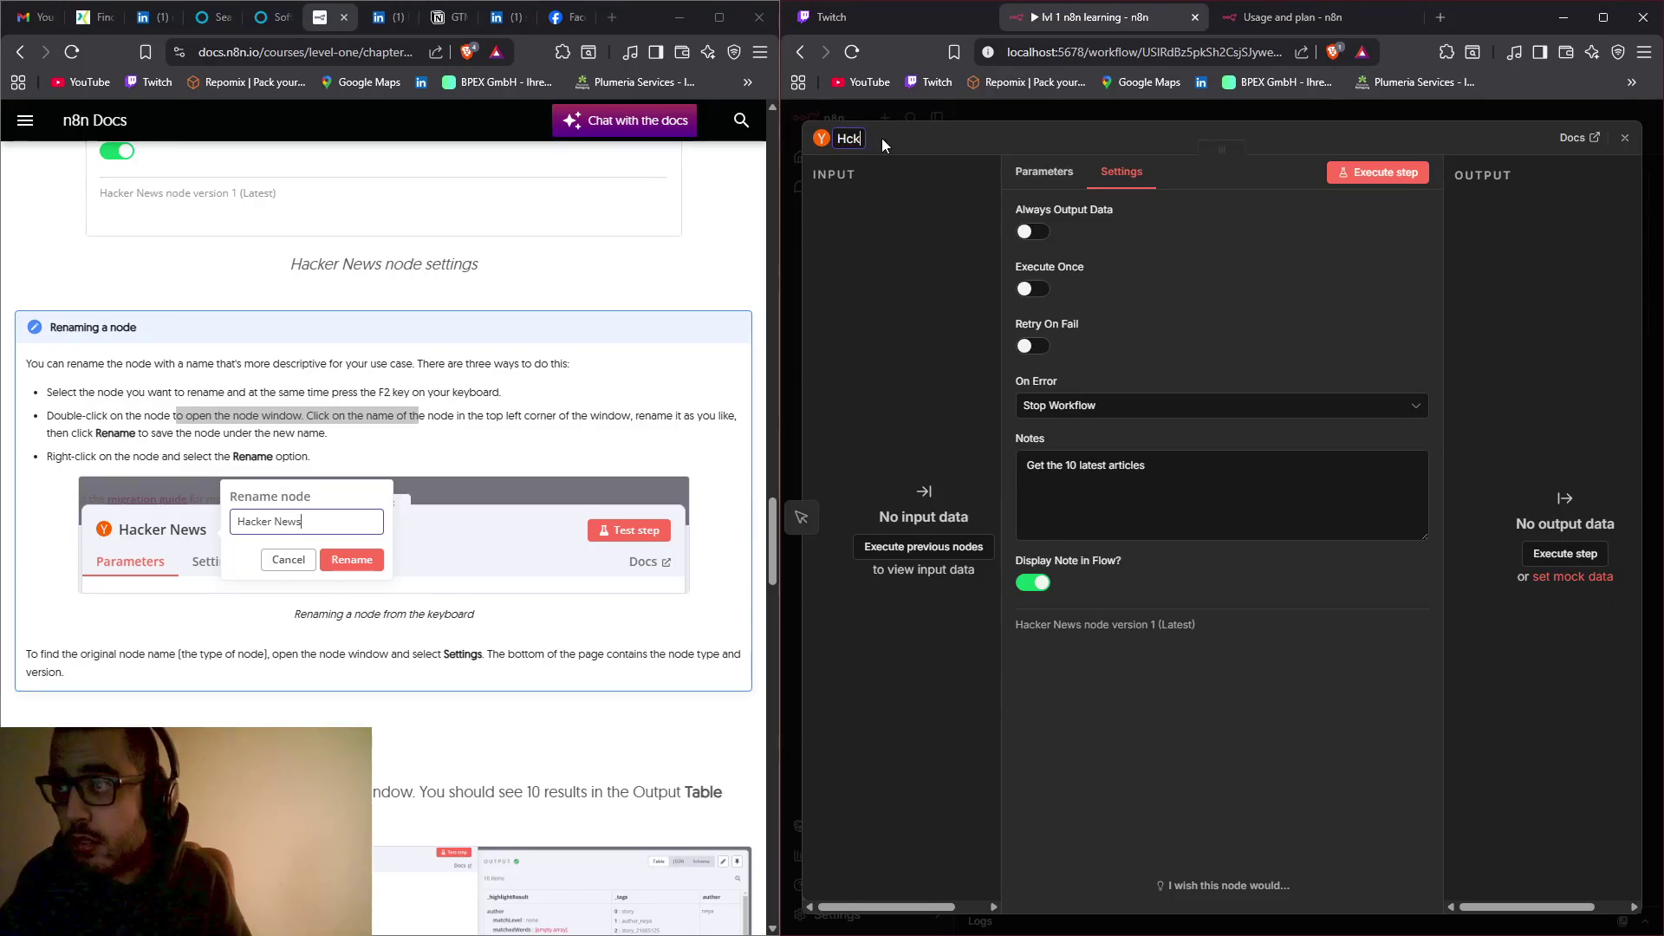
{"action": "type", "text": "acker "}
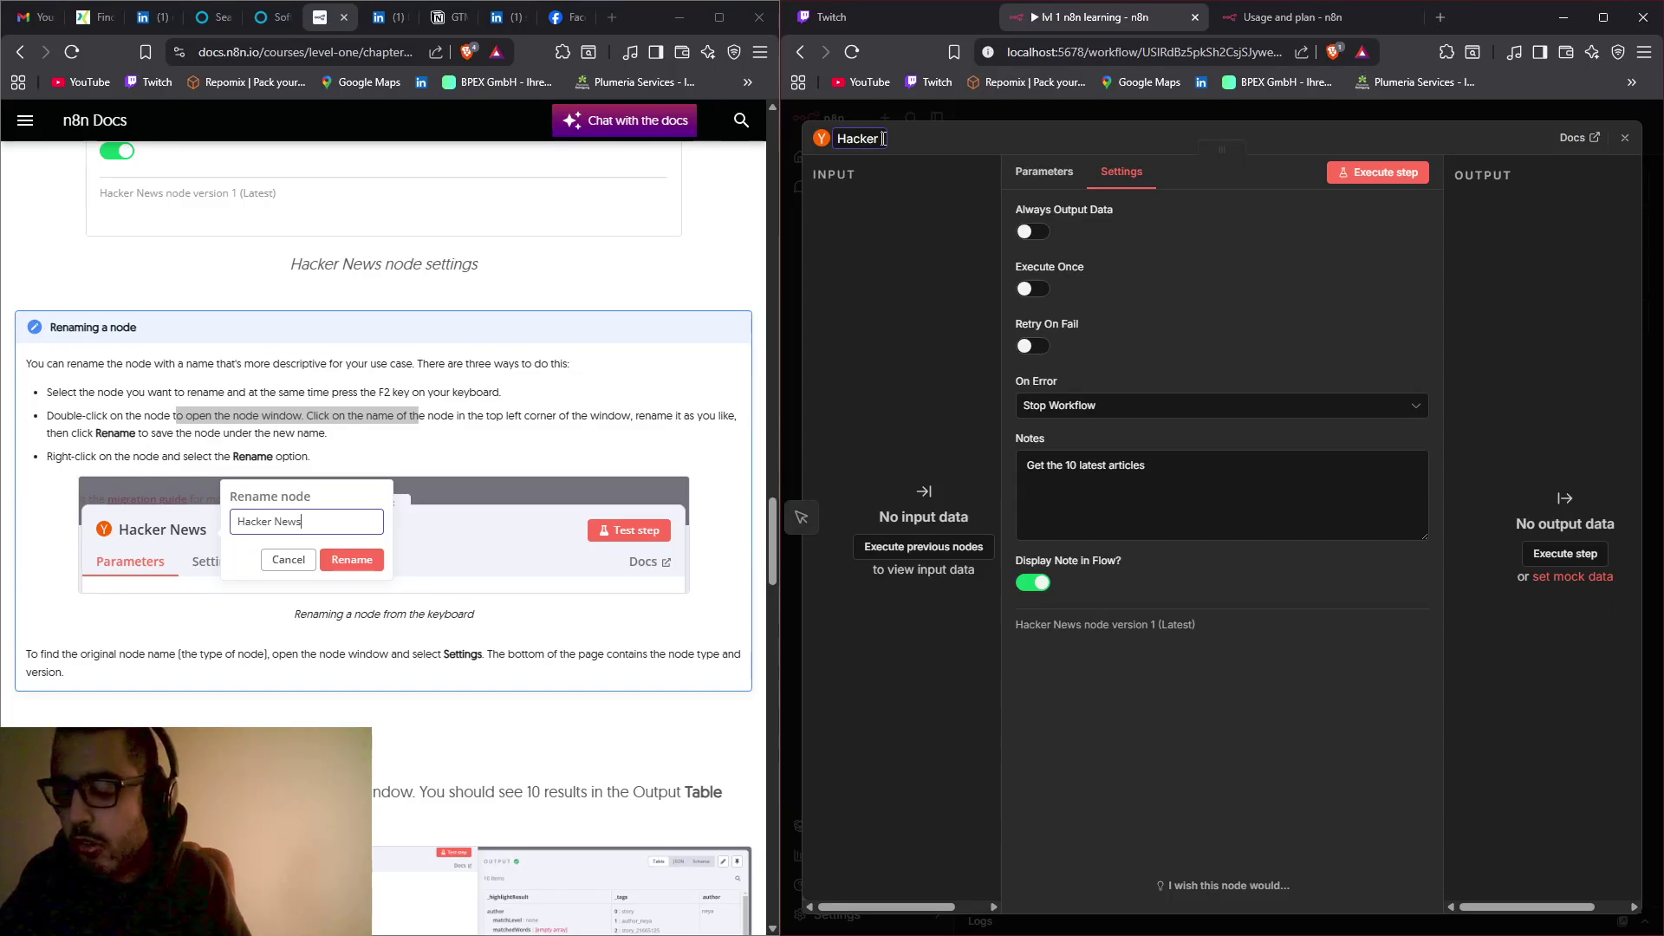
{"action": "type", "text": "N"}
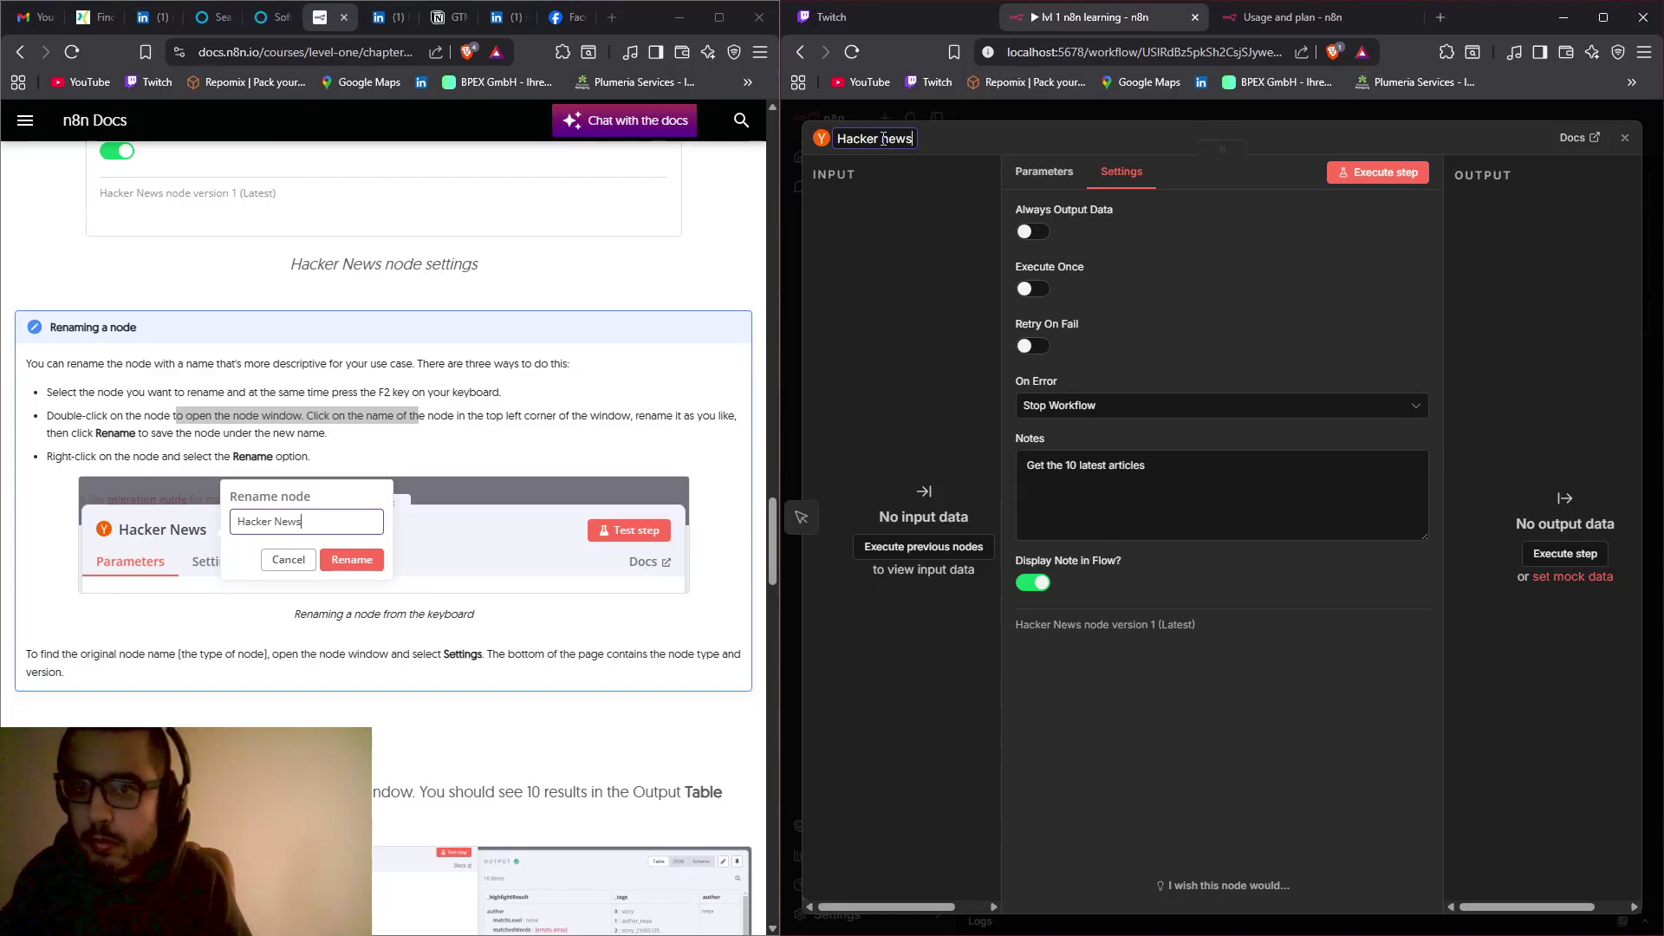
{"action": "key", "text": "Return"}
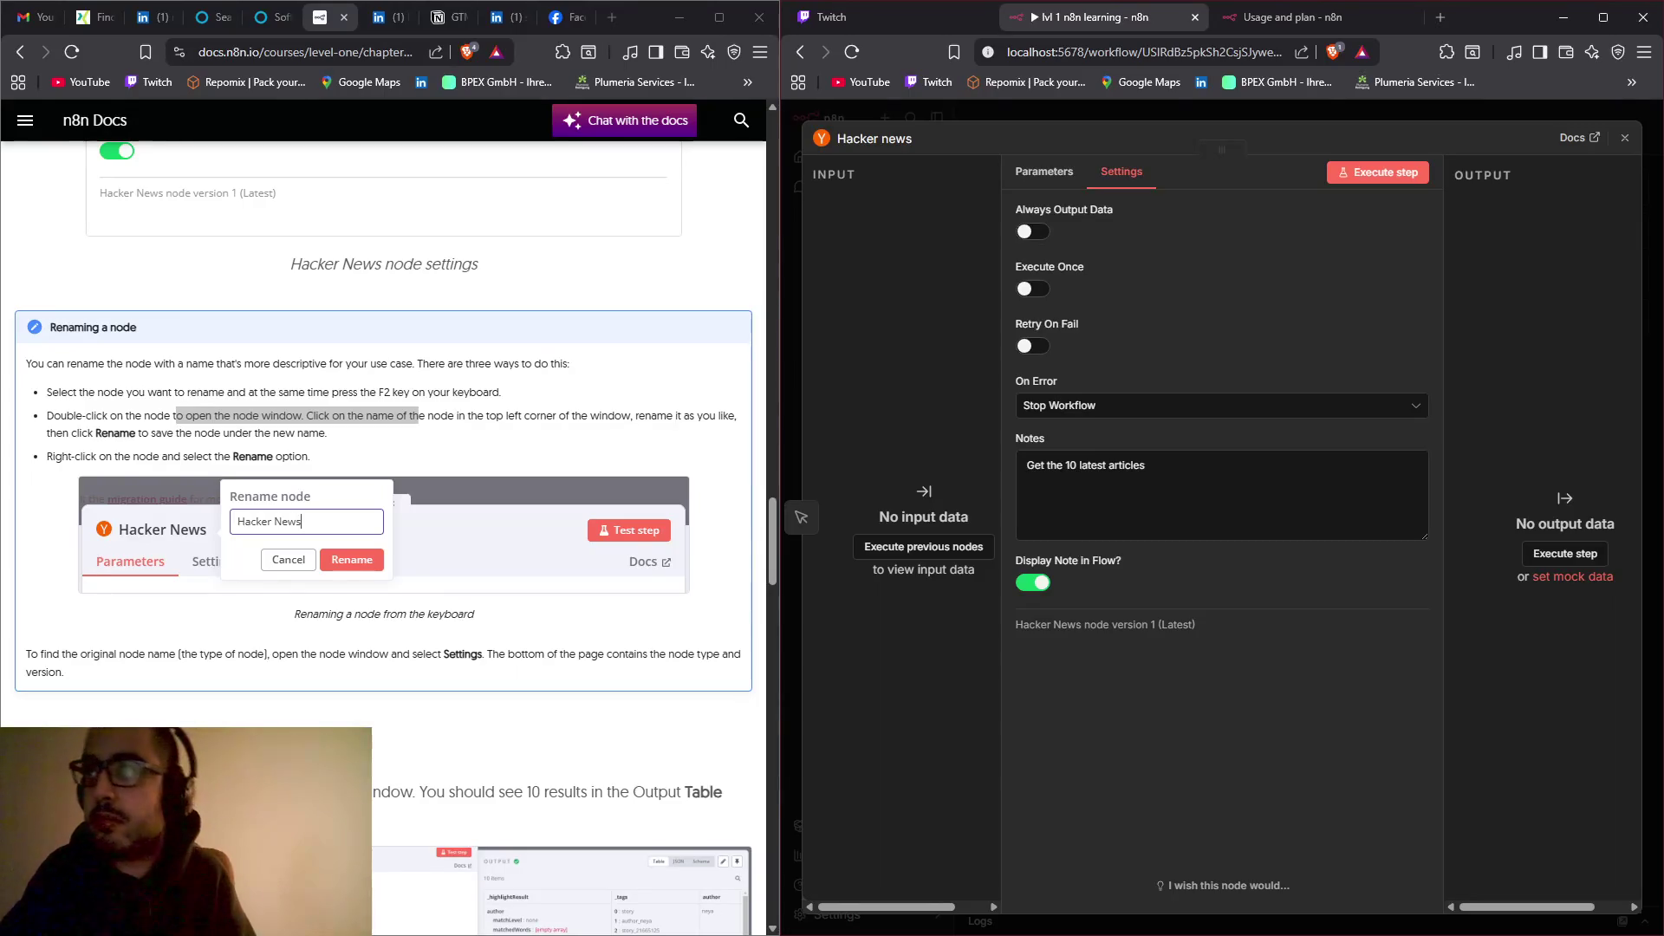
{"action": "left_click", "coordinate": [888, 8]}
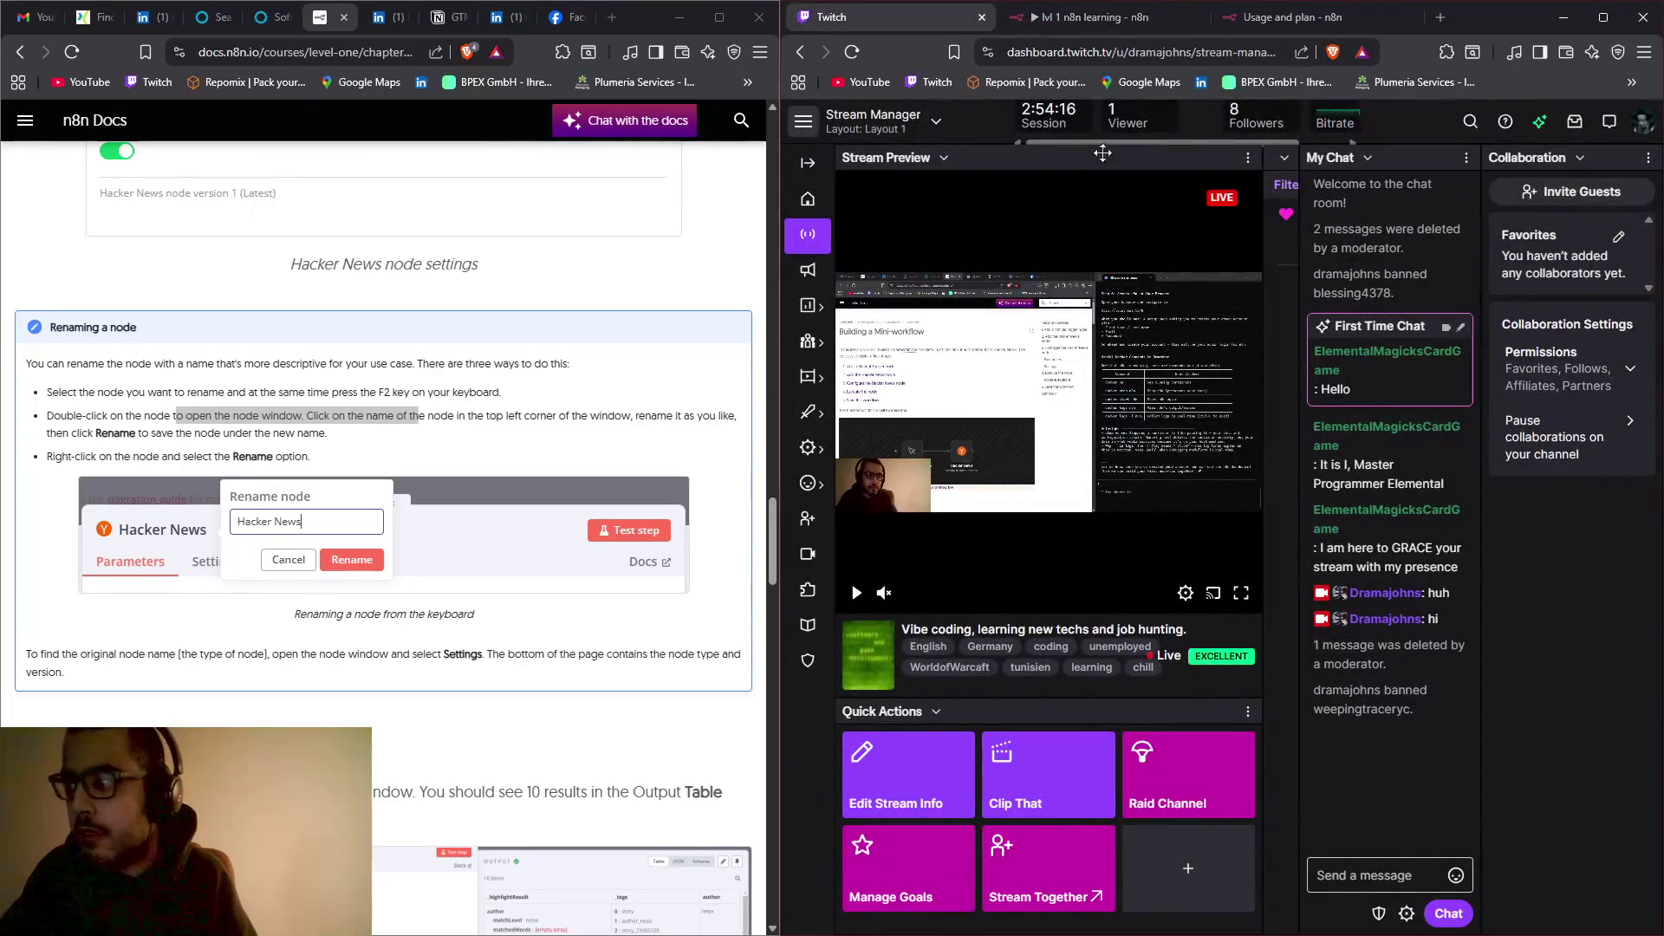
{"action": "left_click", "coordinate": [1080, 24]}
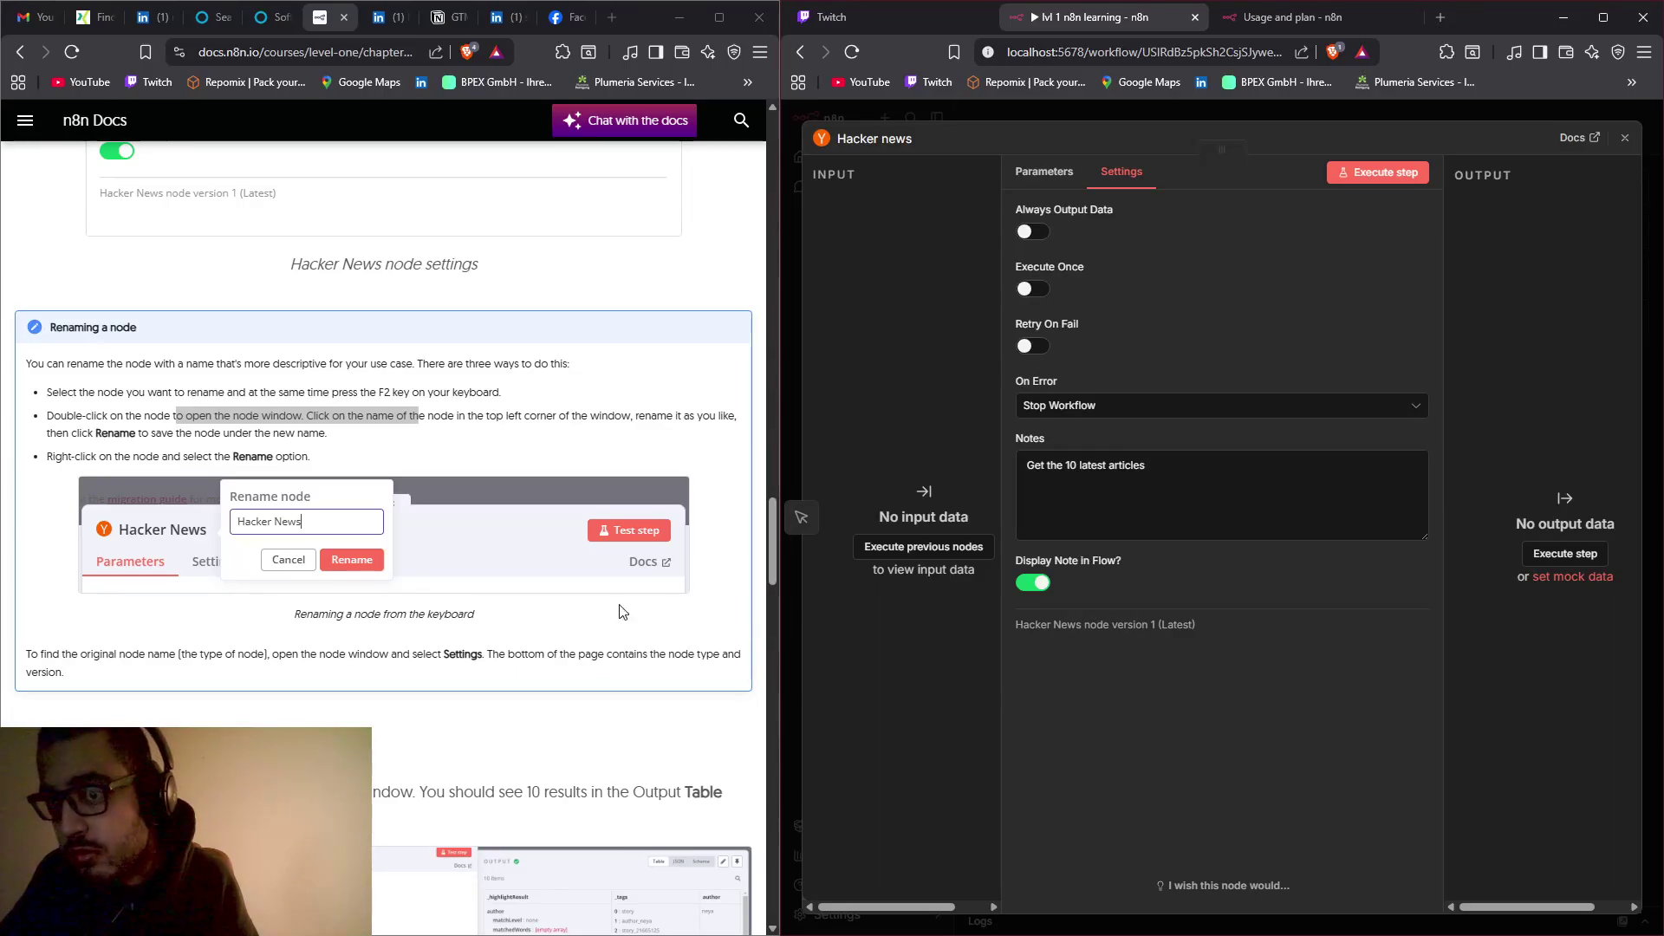
Step: Close the Hacker news node panel so the canvas shows its 'Get the 10 latest articles' note
{"action": "scroll", "coordinate": [590, 612], "scroll_direction": "down", "scroll_amount": 1}
{"action": "scroll", "coordinate": [589, 612], "scroll_direction": "down", "scroll_amount": 1}
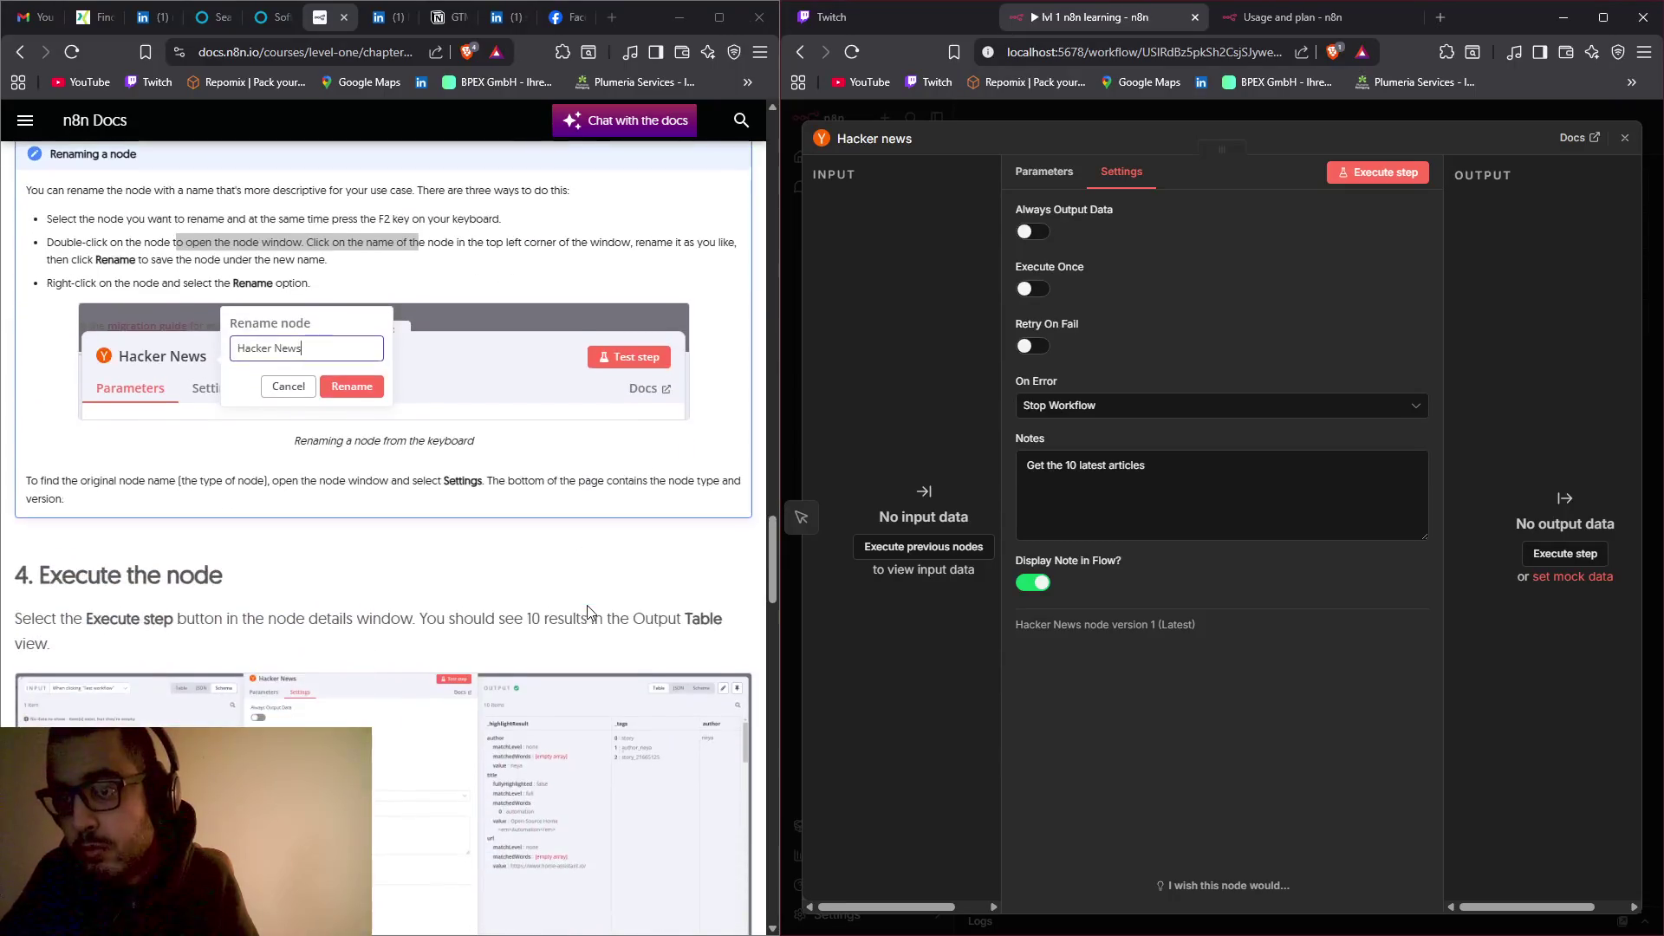
{"action": "left_click_drag", "start_coordinate": [515, 482], "coordinate": [699, 483]}
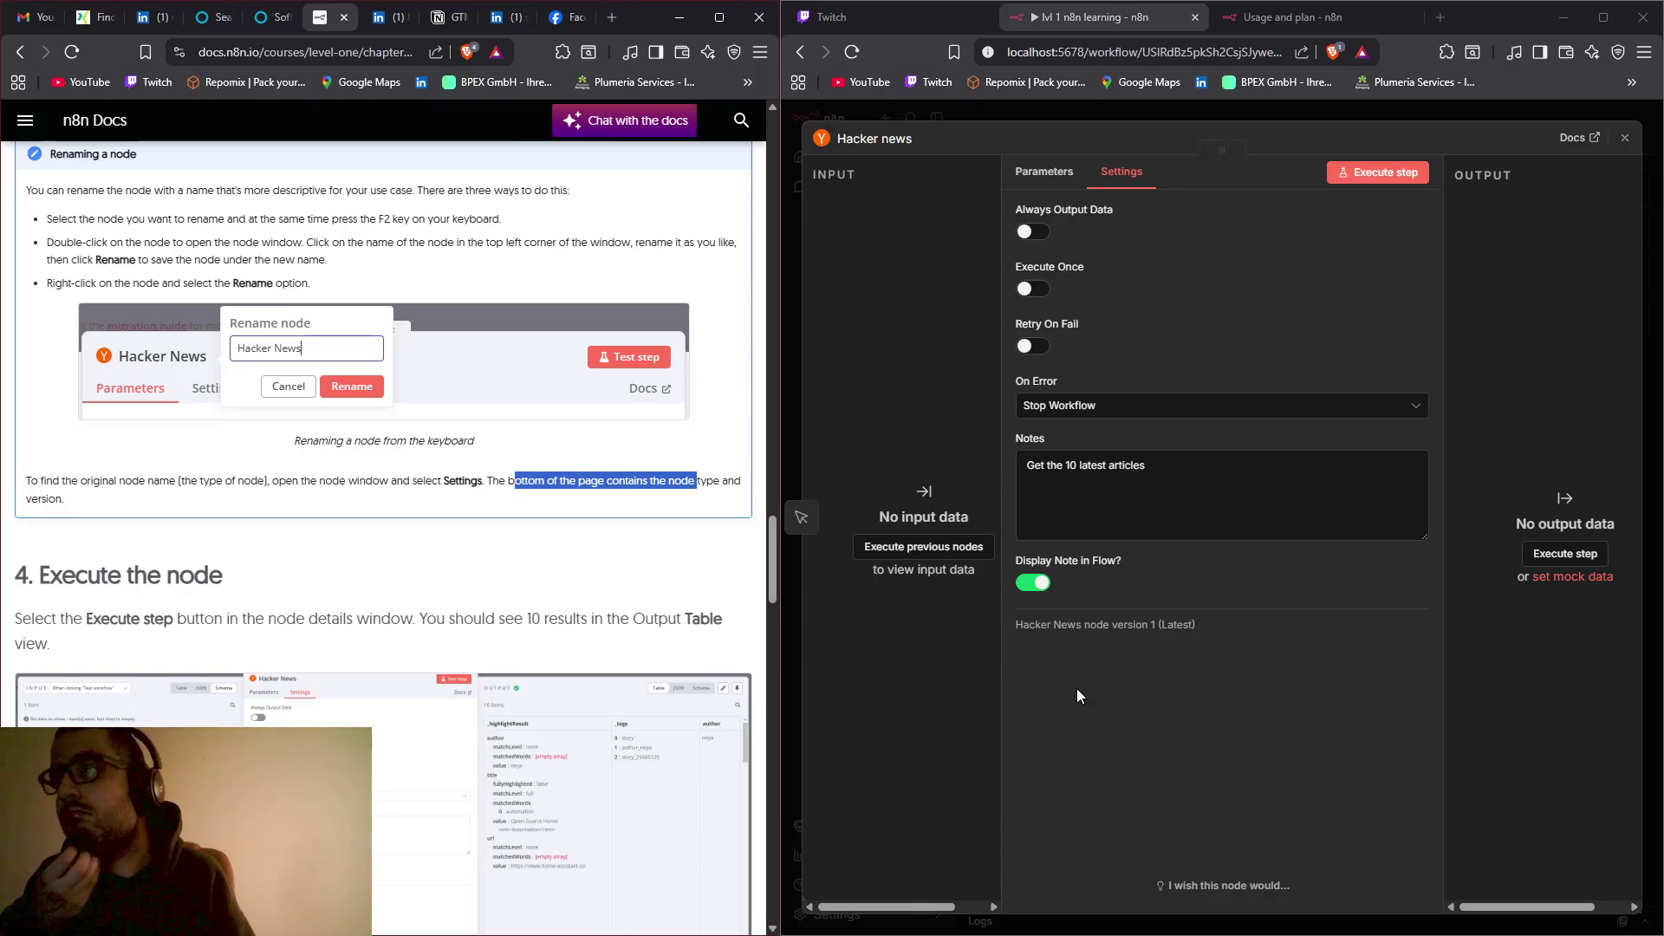
{"action": "left_click", "coordinate": [1188, 650]}
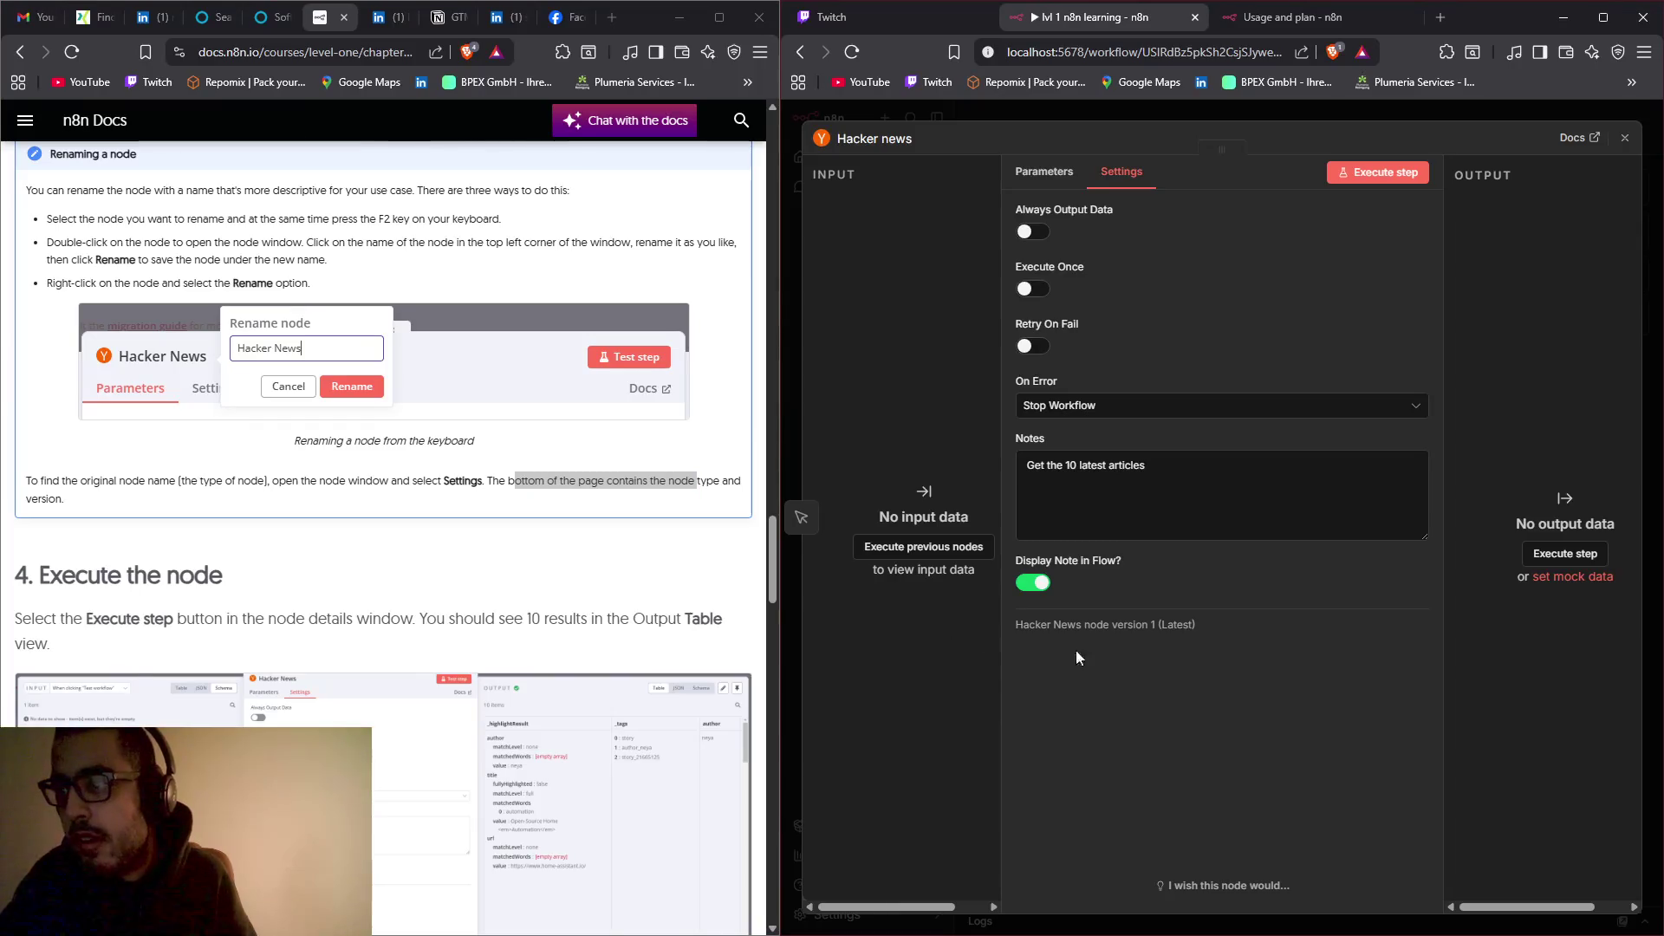
{"action": "double_click", "coordinate": [1569, 577]}
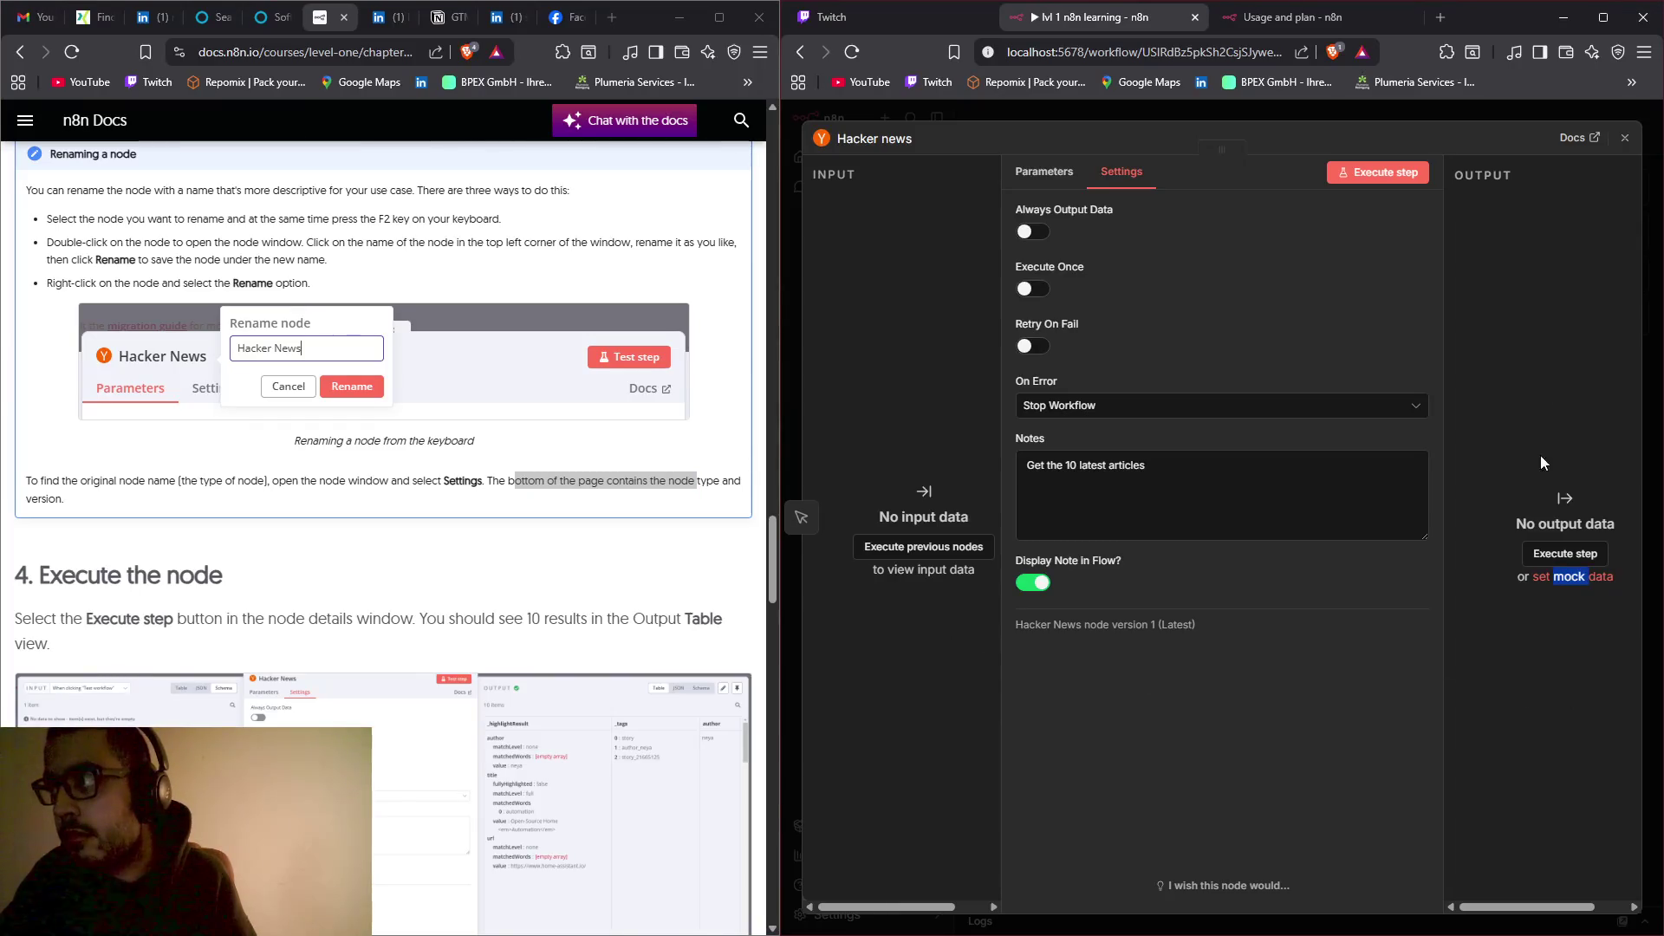
{"action": "left_click", "coordinate": [1624, 138]}
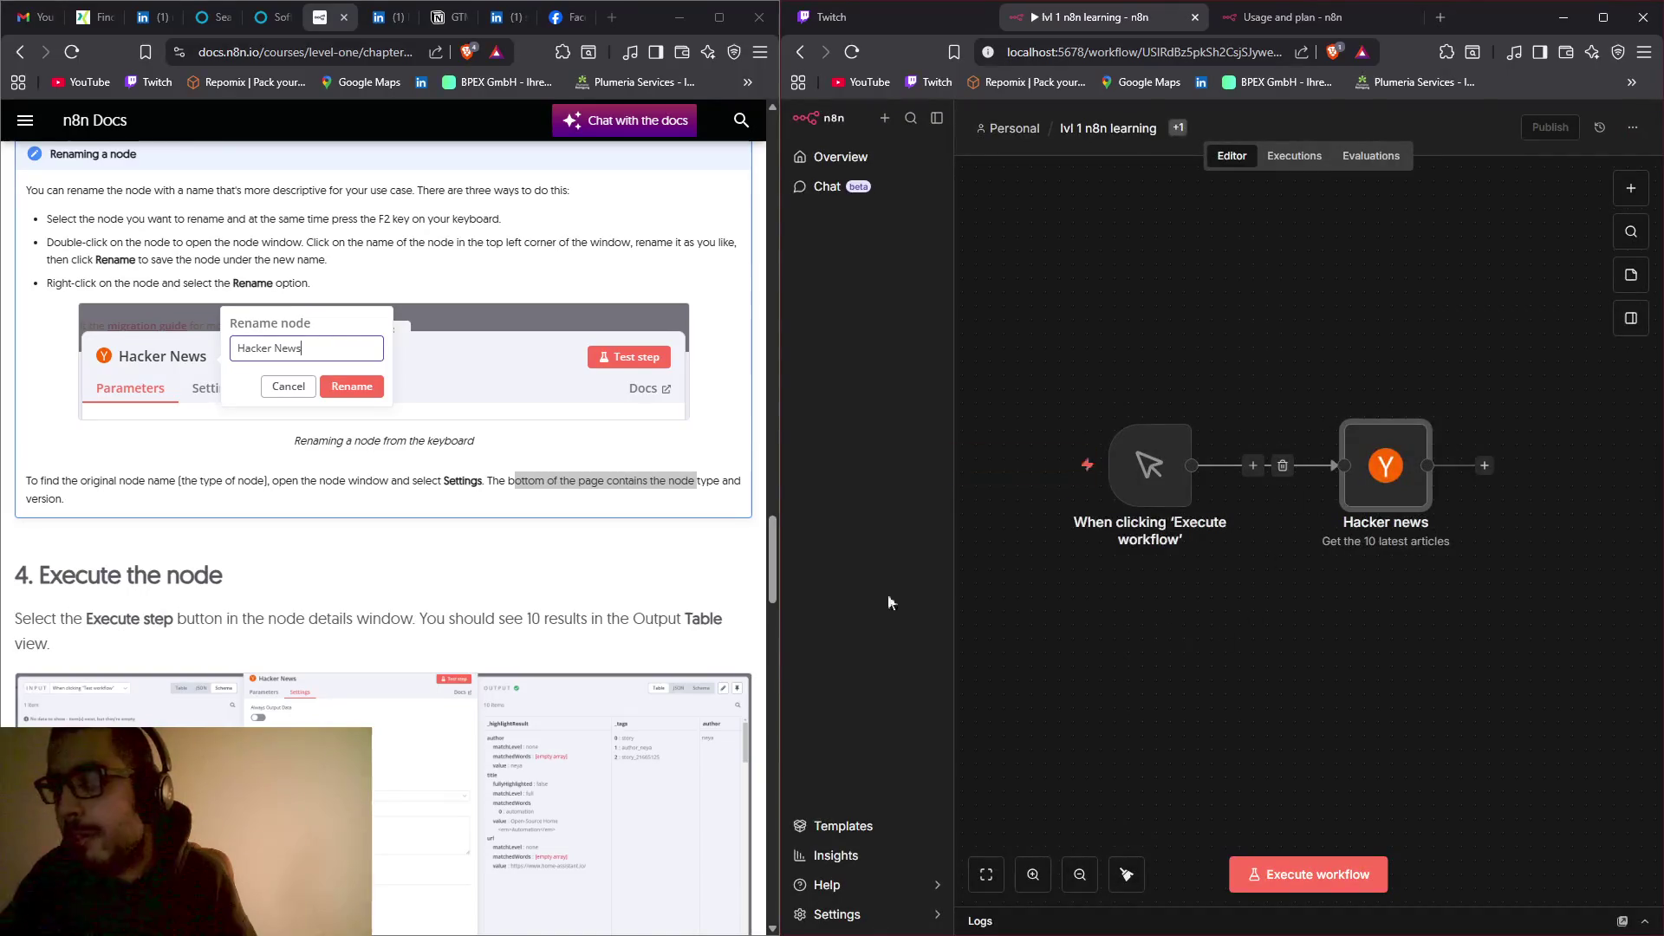
{"action": "scroll", "coordinate": [612, 606], "scroll_direction": "down", "scroll_amount": 1}
{"action": "scroll", "coordinate": [611, 607], "scroll_direction": "down", "scroll_amount": 3}
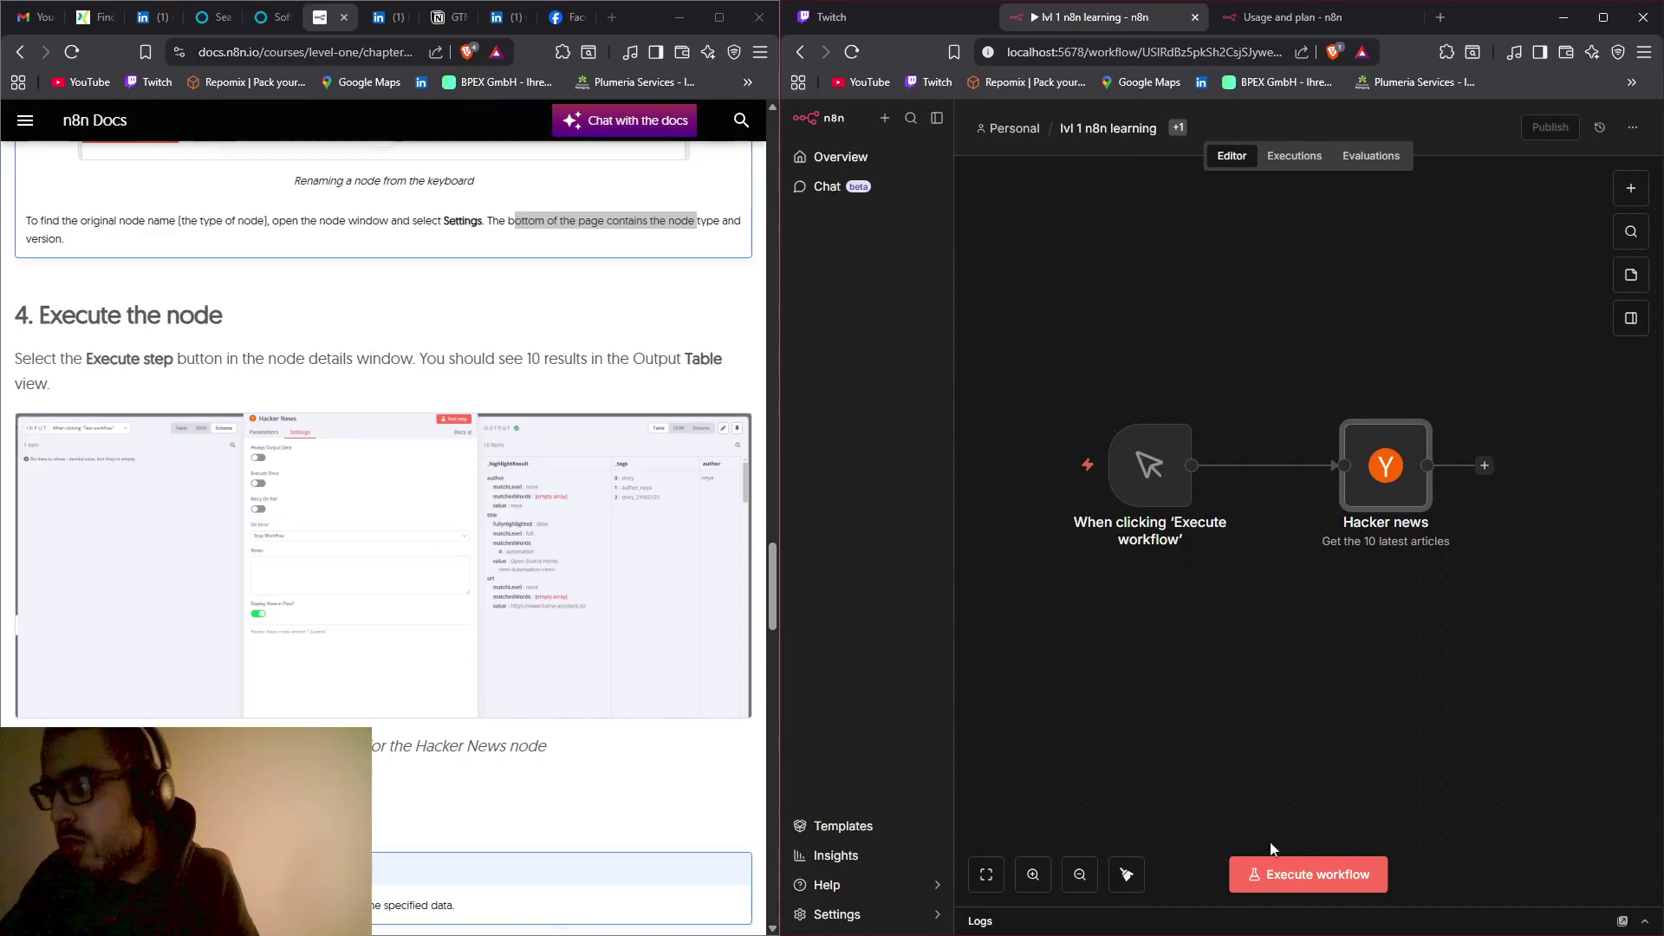
Step: Execute the workflow and enlarge the Logs panel to see the run
{"action": "left_click", "coordinate": [1318, 874]}
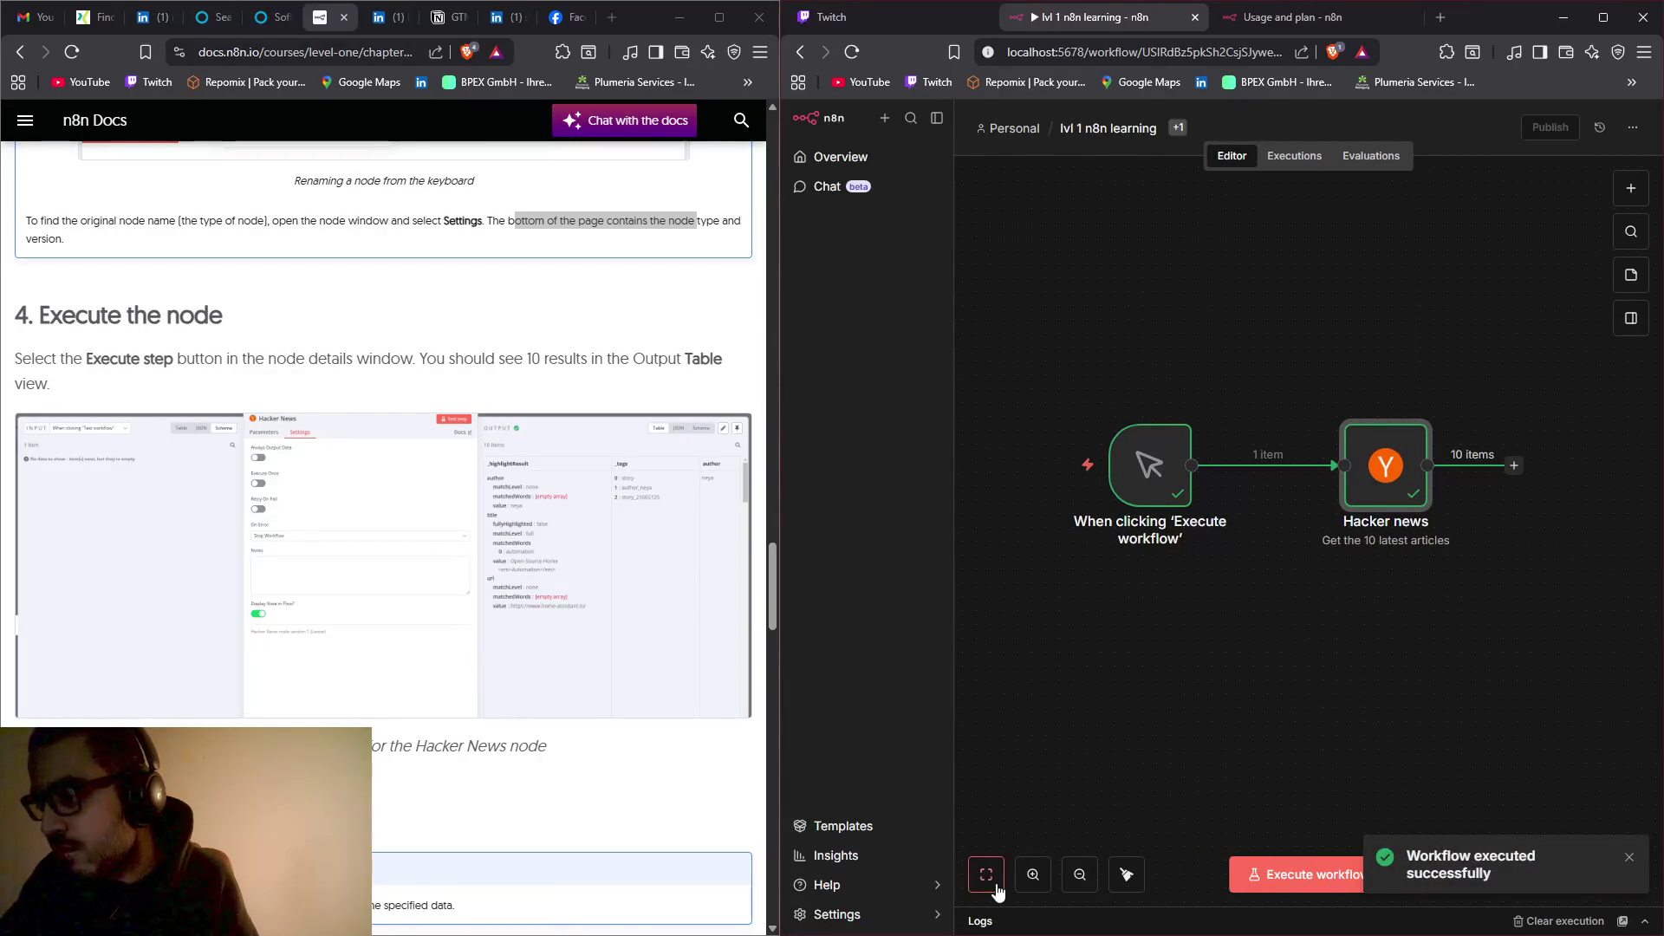
{"action": "left_click", "coordinate": [1007, 924]}
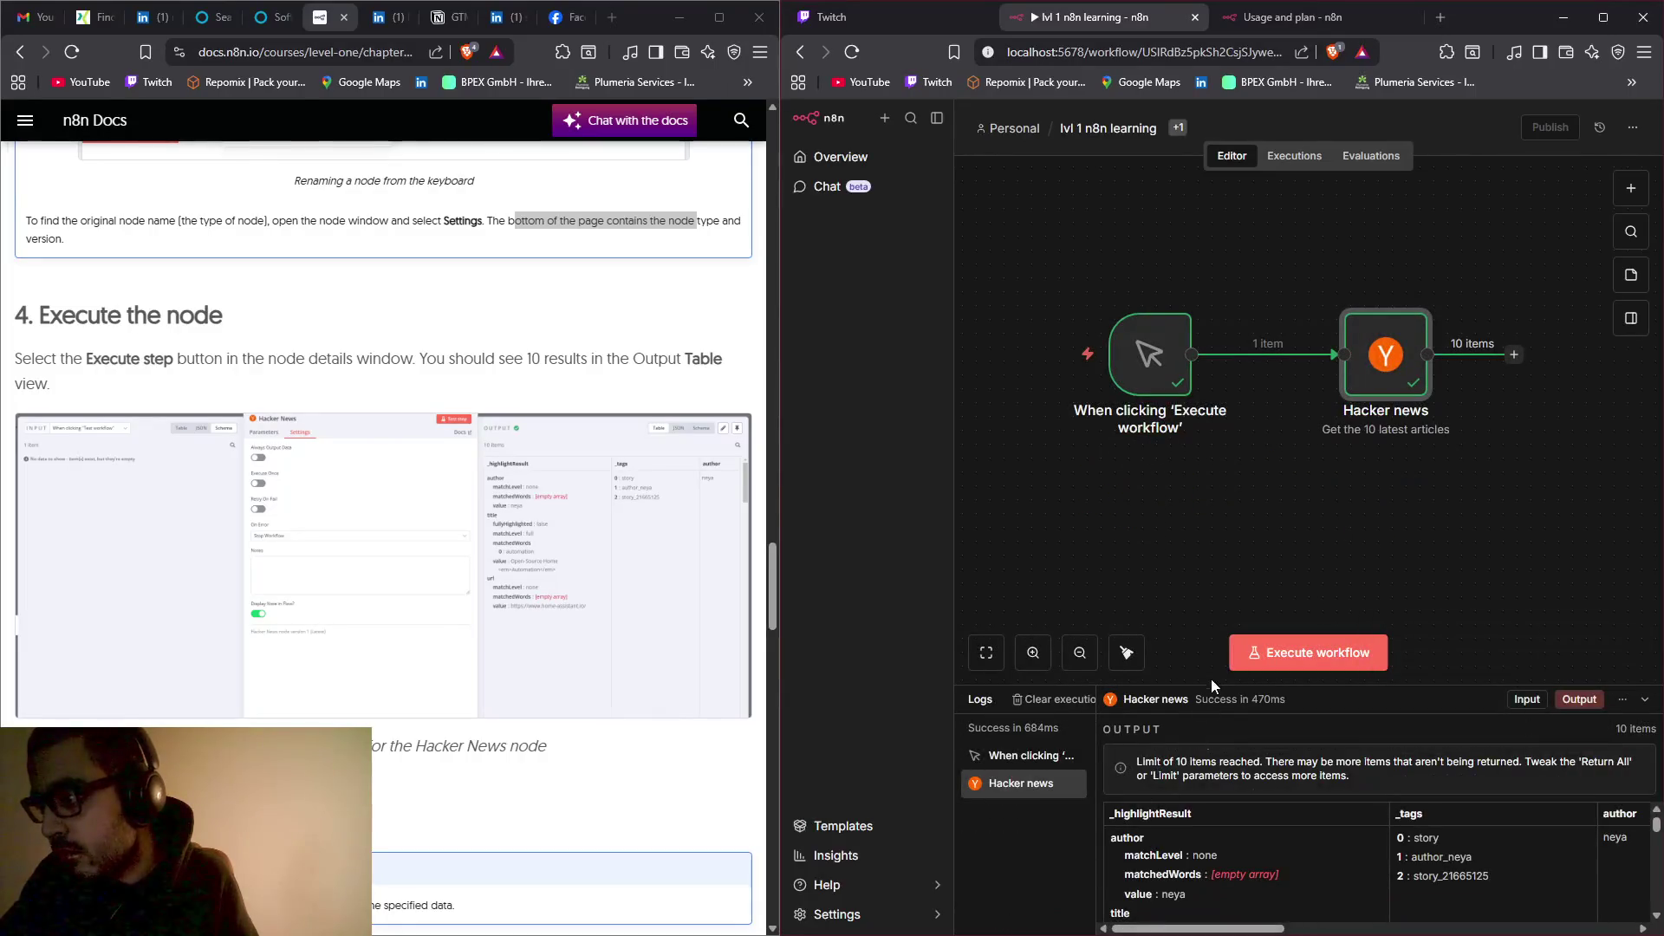
{"action": "left_click_drag", "start_coordinate": [1258, 668], "coordinate": [1230, 351]}
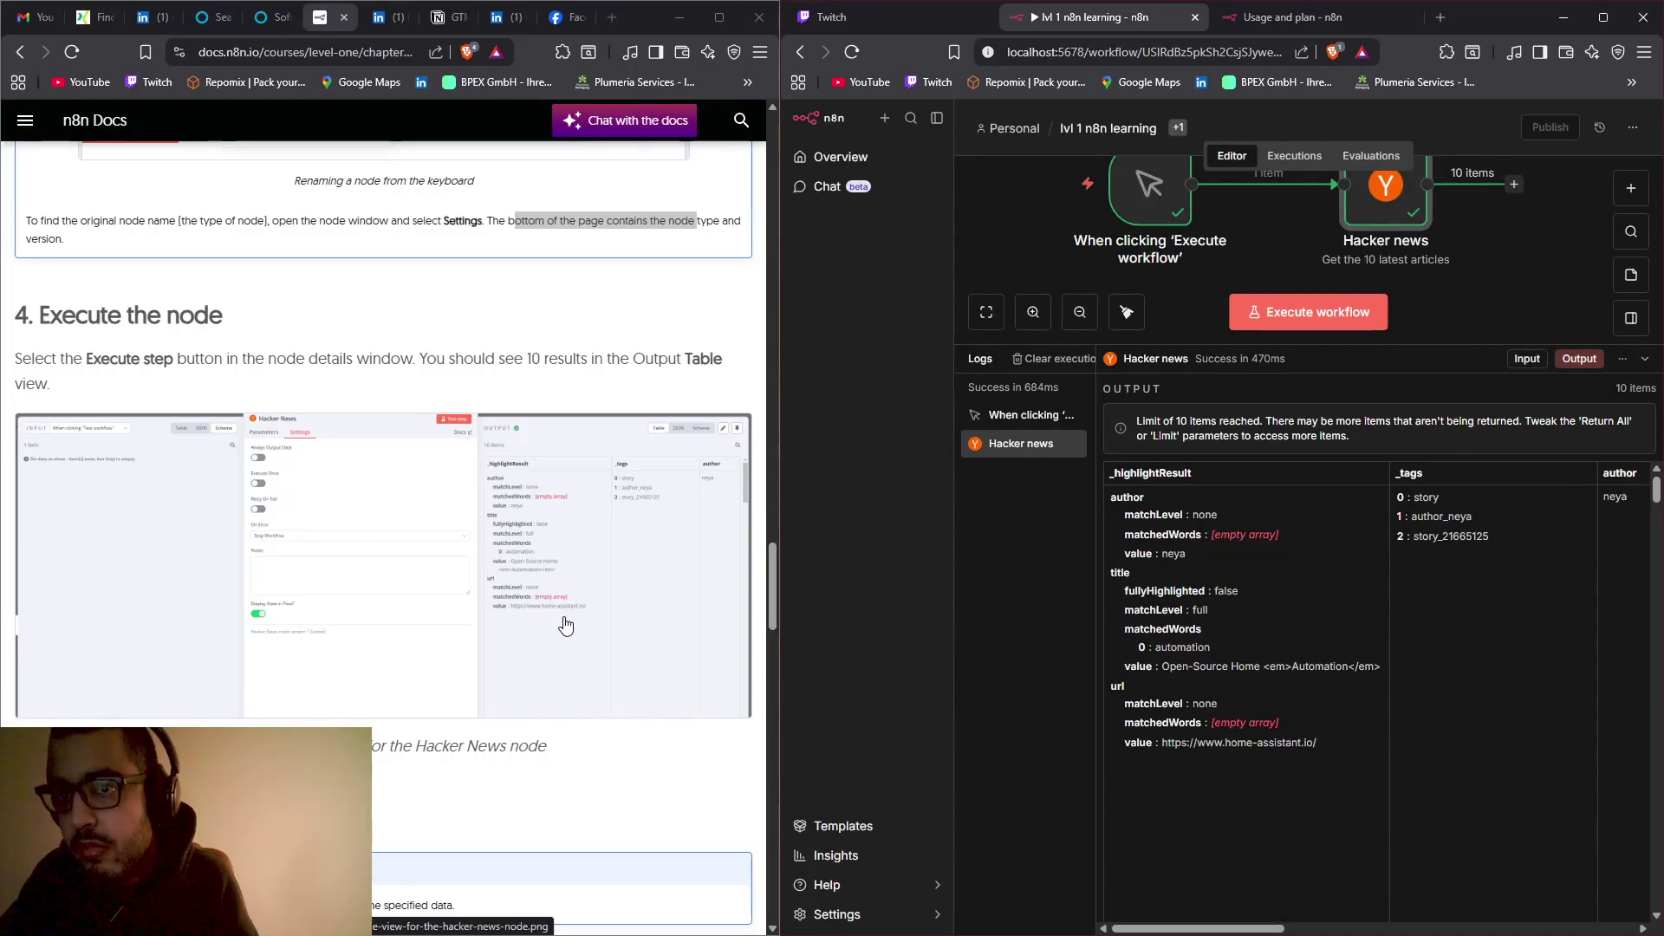
Step: Open the Hacker news node's details and switch its output to Table view
{"action": "double_click", "coordinate": [1402, 201]}
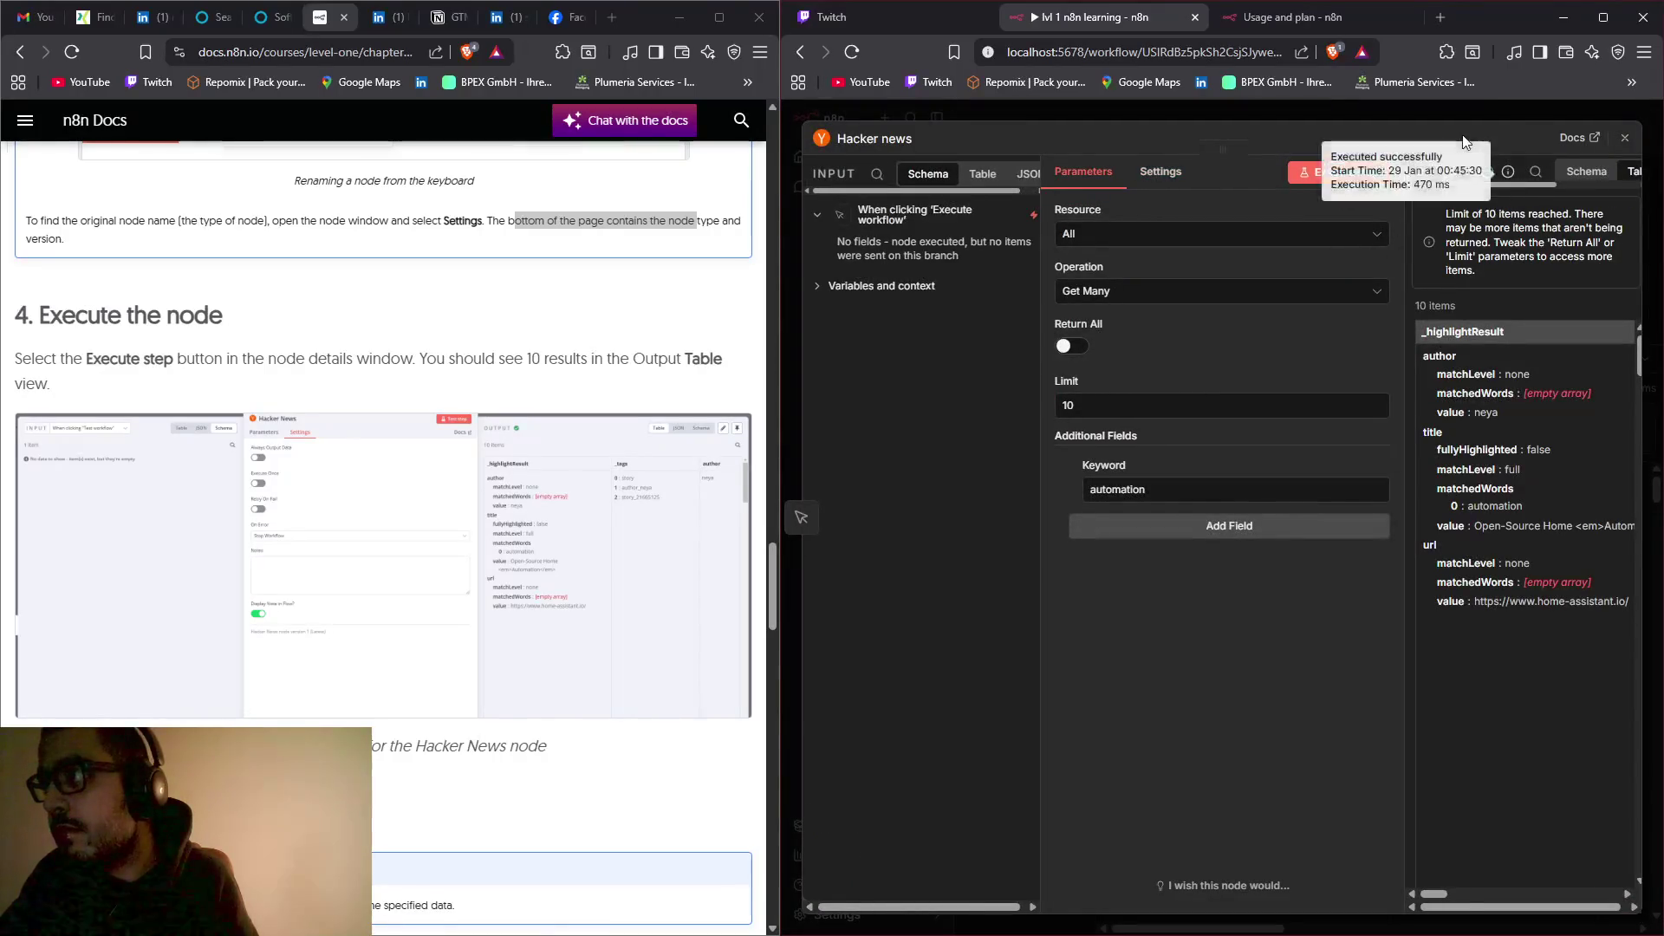
{"action": "scroll", "coordinate": [1578, 666], "scroll_direction": "right", "scroll_amount": 2}
{"action": "scroll", "coordinate": [1578, 666], "scroll_direction": "right", "scroll_amount": 5}
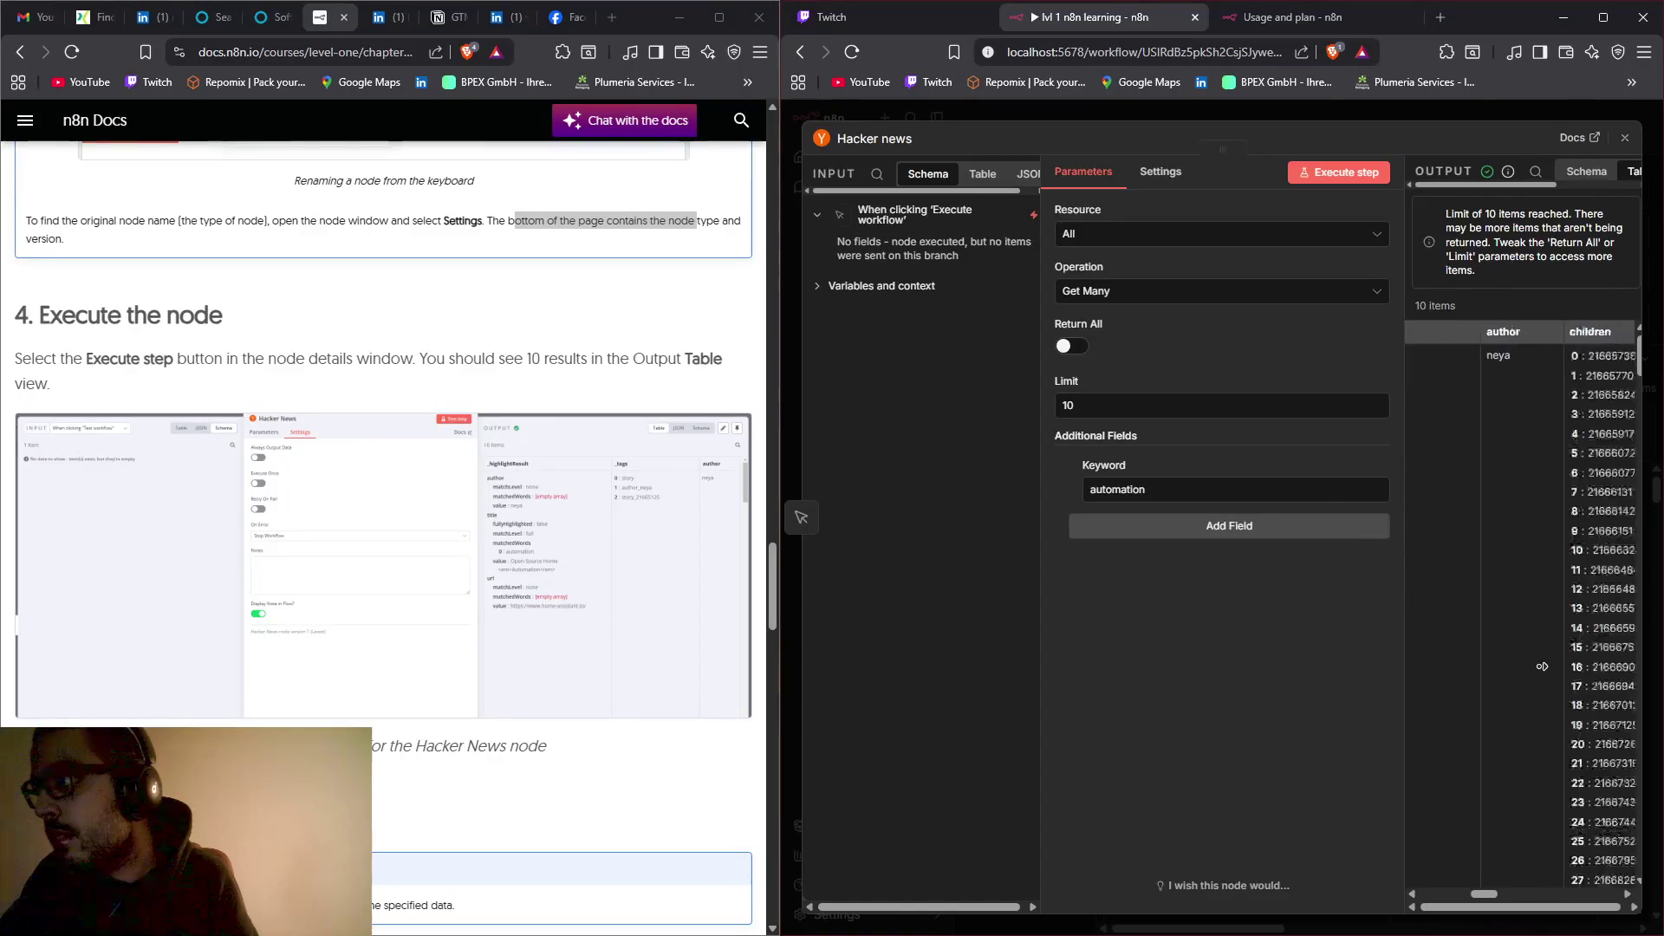
{"action": "scroll", "coordinate": [1474, 668], "scroll_direction": "down", "scroll_amount": 2}
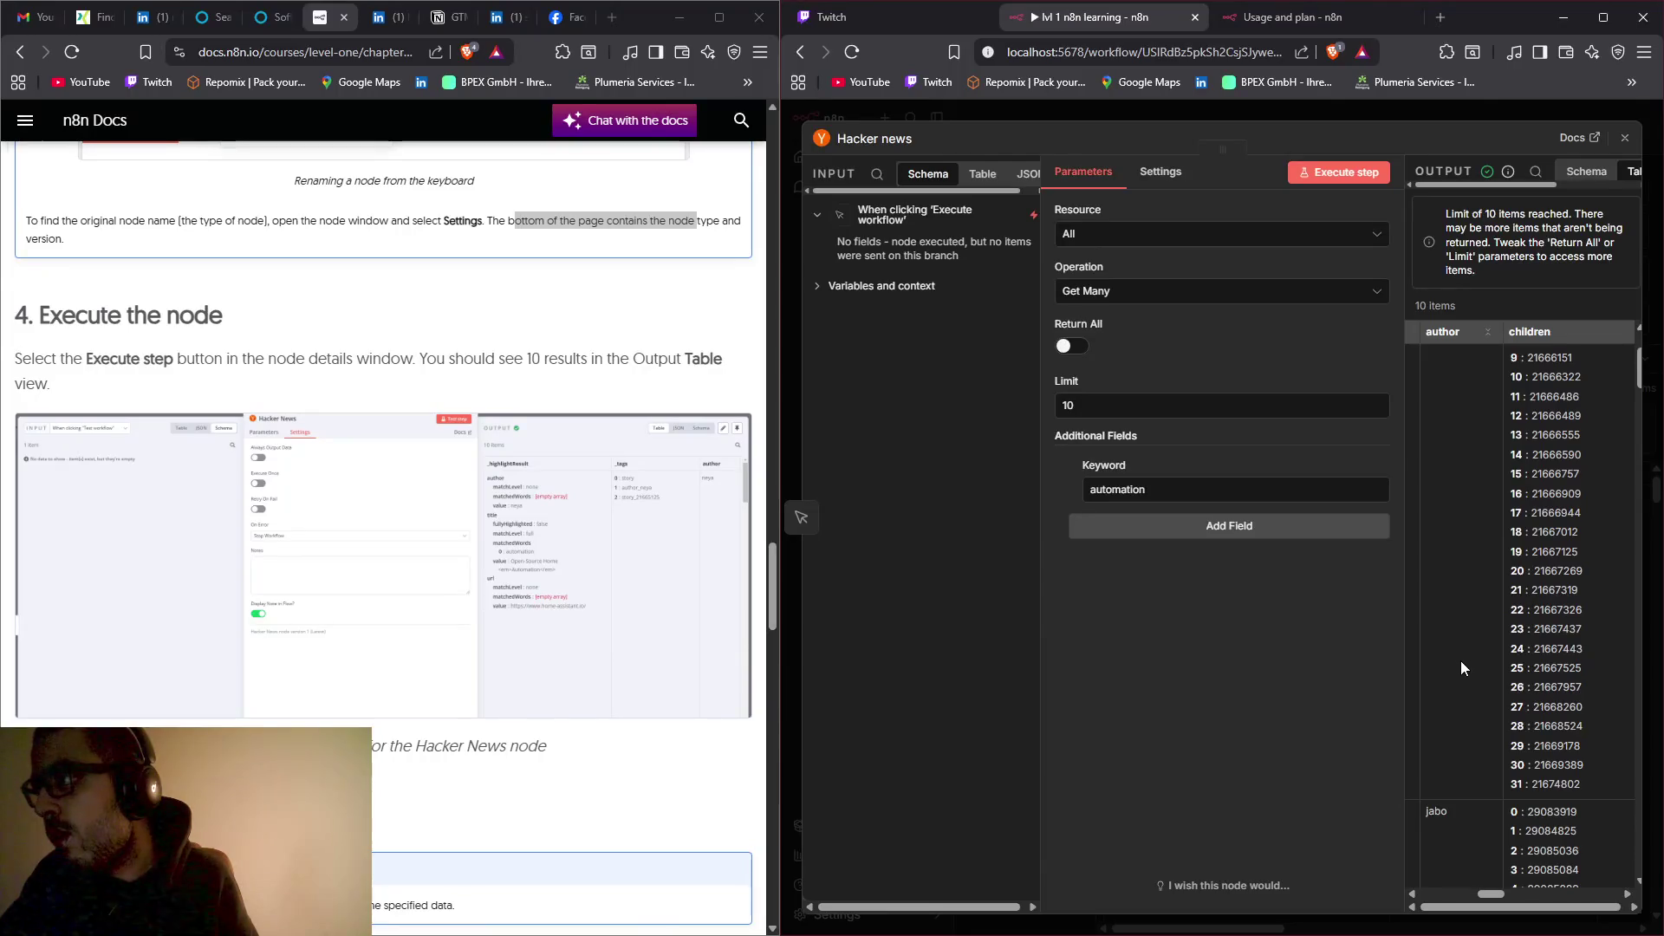
{"action": "scroll", "coordinate": [1461, 662], "scroll_direction": "up", "scroll_amount": 2}
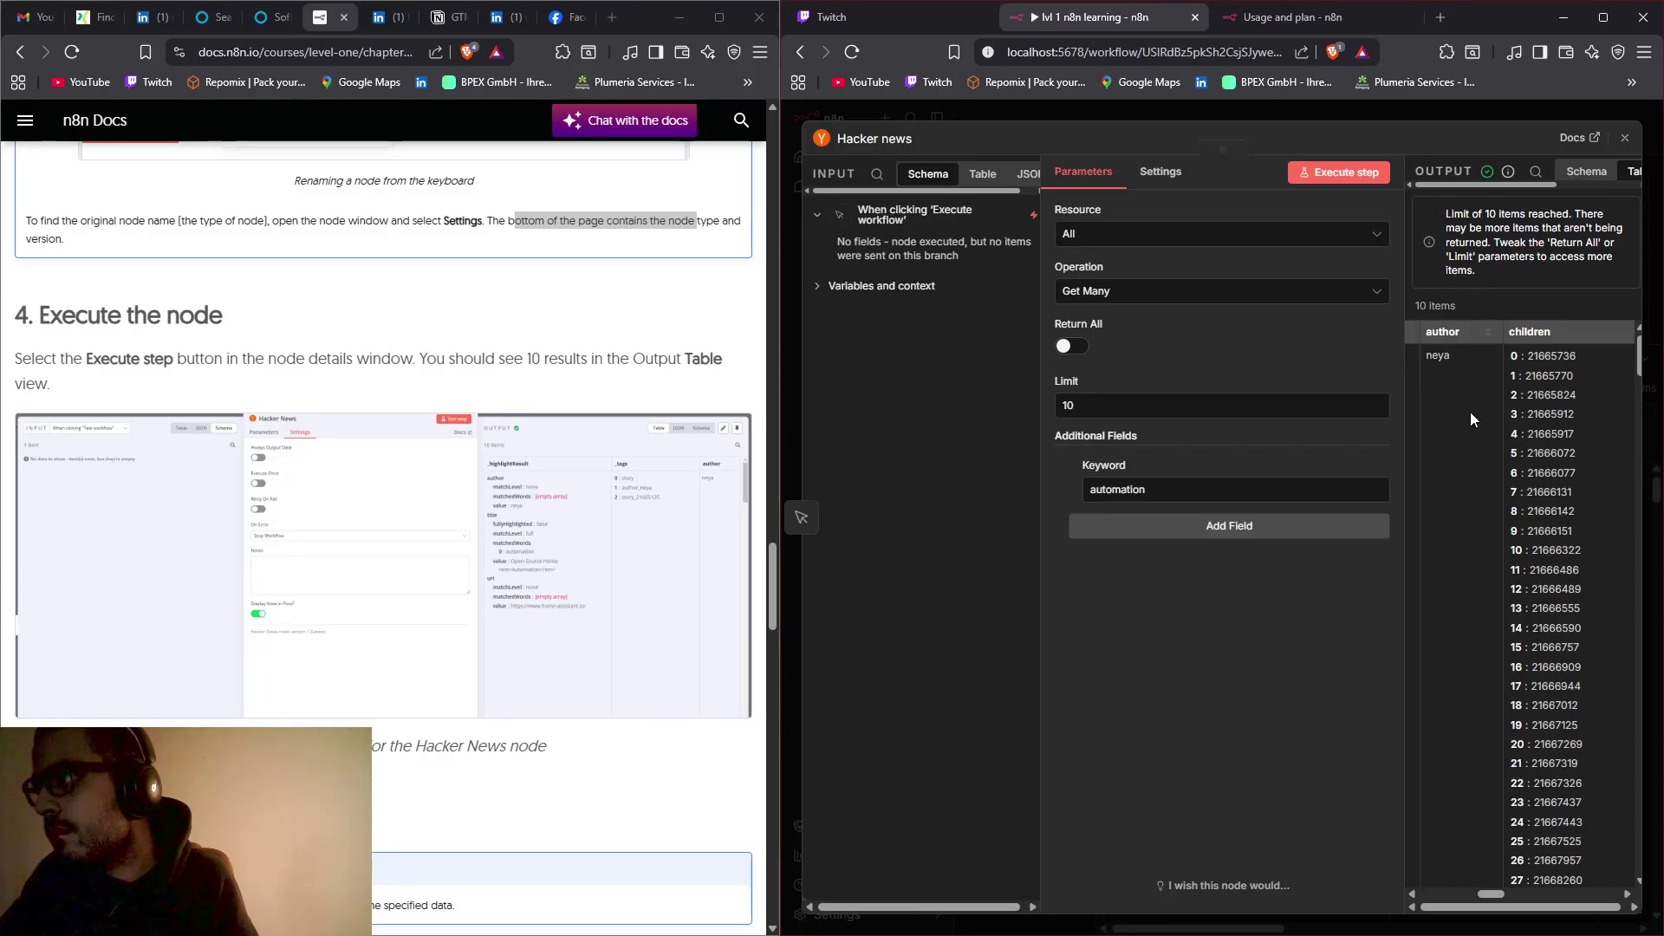
{"action": "scroll", "coordinate": [1551, 251], "scroll_direction": "right", "scroll_amount": 1}
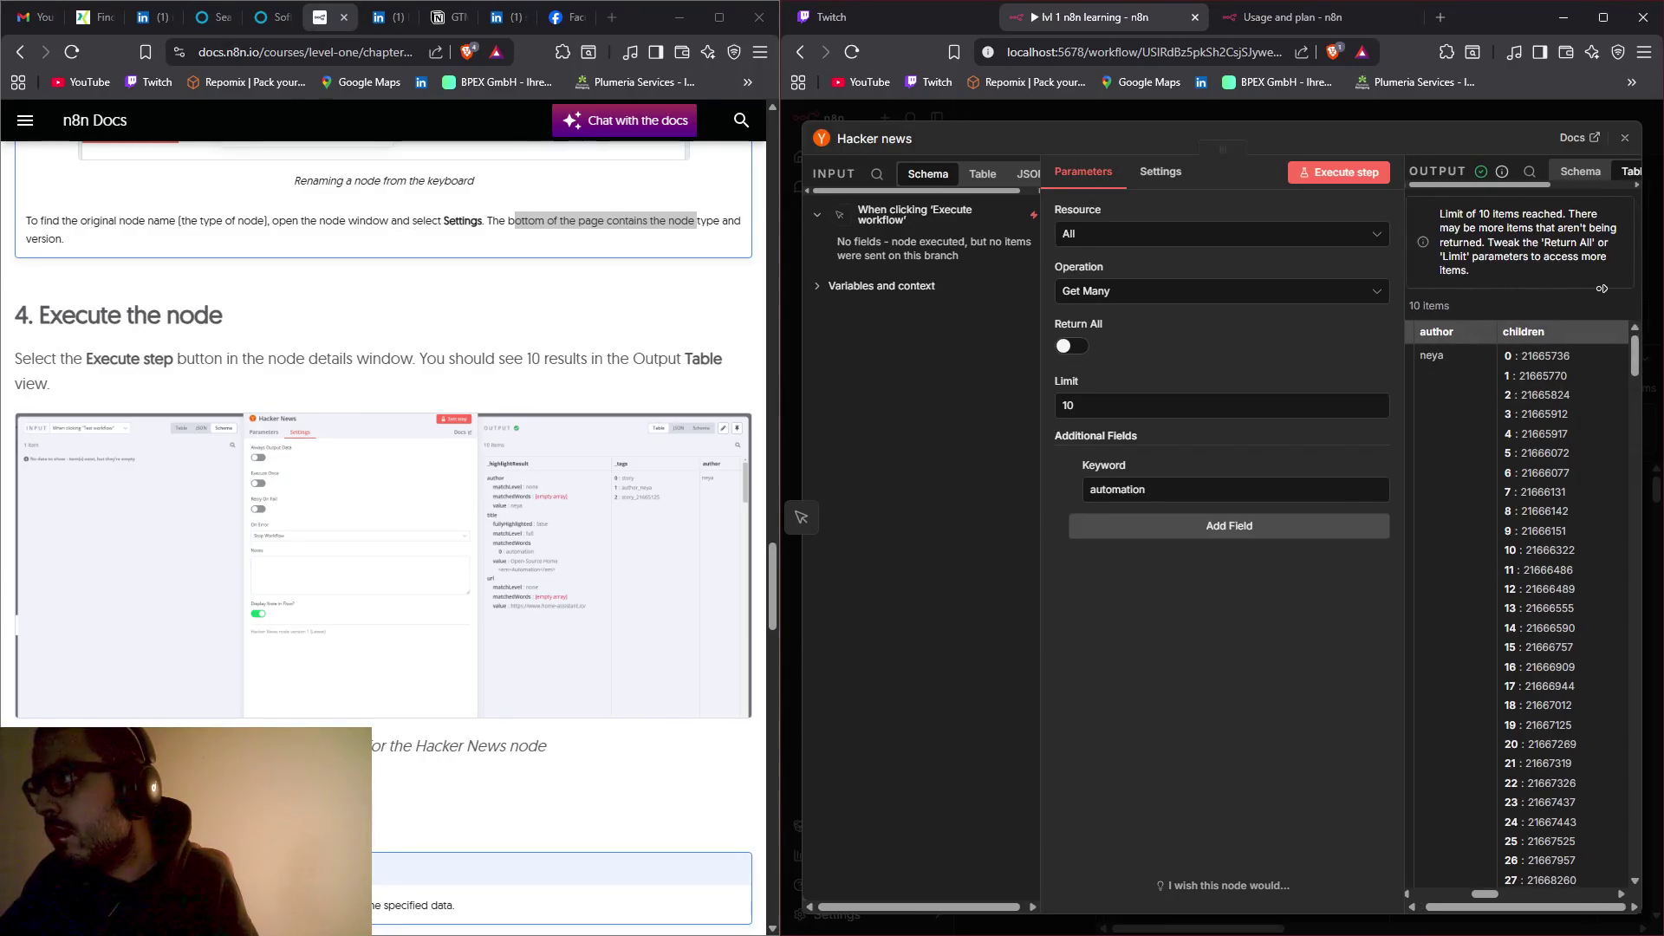
{"action": "left_click", "coordinate": [1631, 180]}
Step: Browse the 10 returned articles in the output table, then close the node
{"action": "left_click_drag", "start_coordinate": [1543, 184], "coordinate": [1610, 184]}
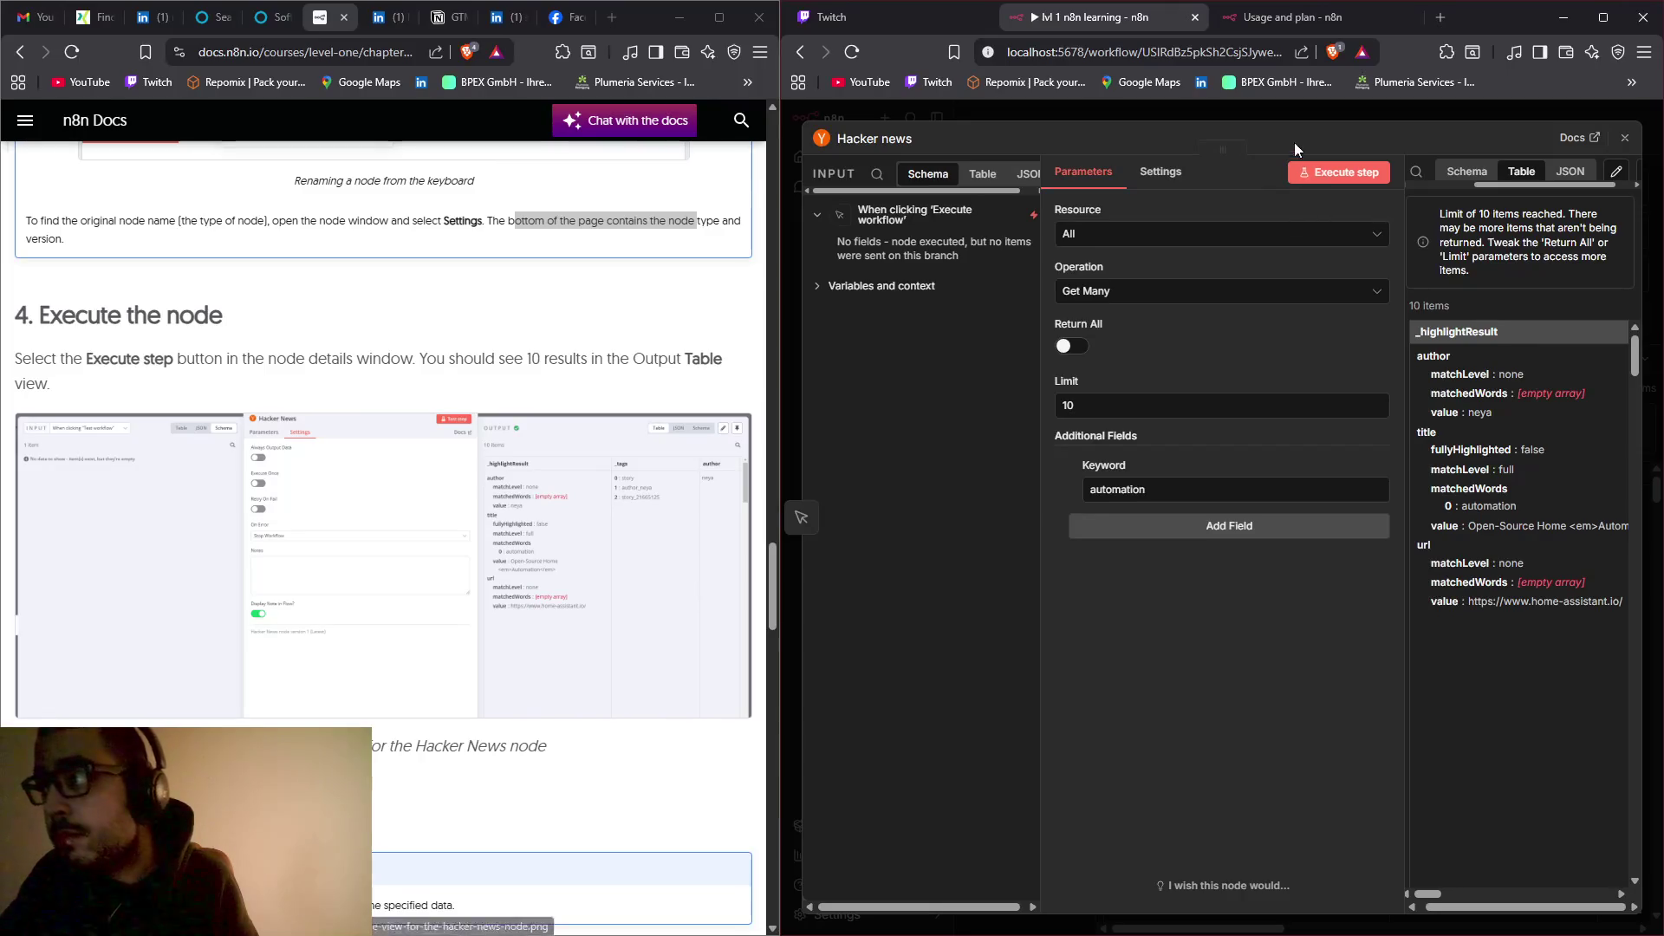
{"action": "scroll", "coordinate": [1567, 189], "scroll_direction": "left", "scroll_amount": 2}
{"action": "mouse_move", "coordinate": [1565, 184]}
{"action": "left_mouse_down"}
{"action": "mouse_move", "coordinate": [1520, 187]}
{"action": "mouse_move", "coordinate": [1584, 190]}
{"action": "left_mouse_up"}
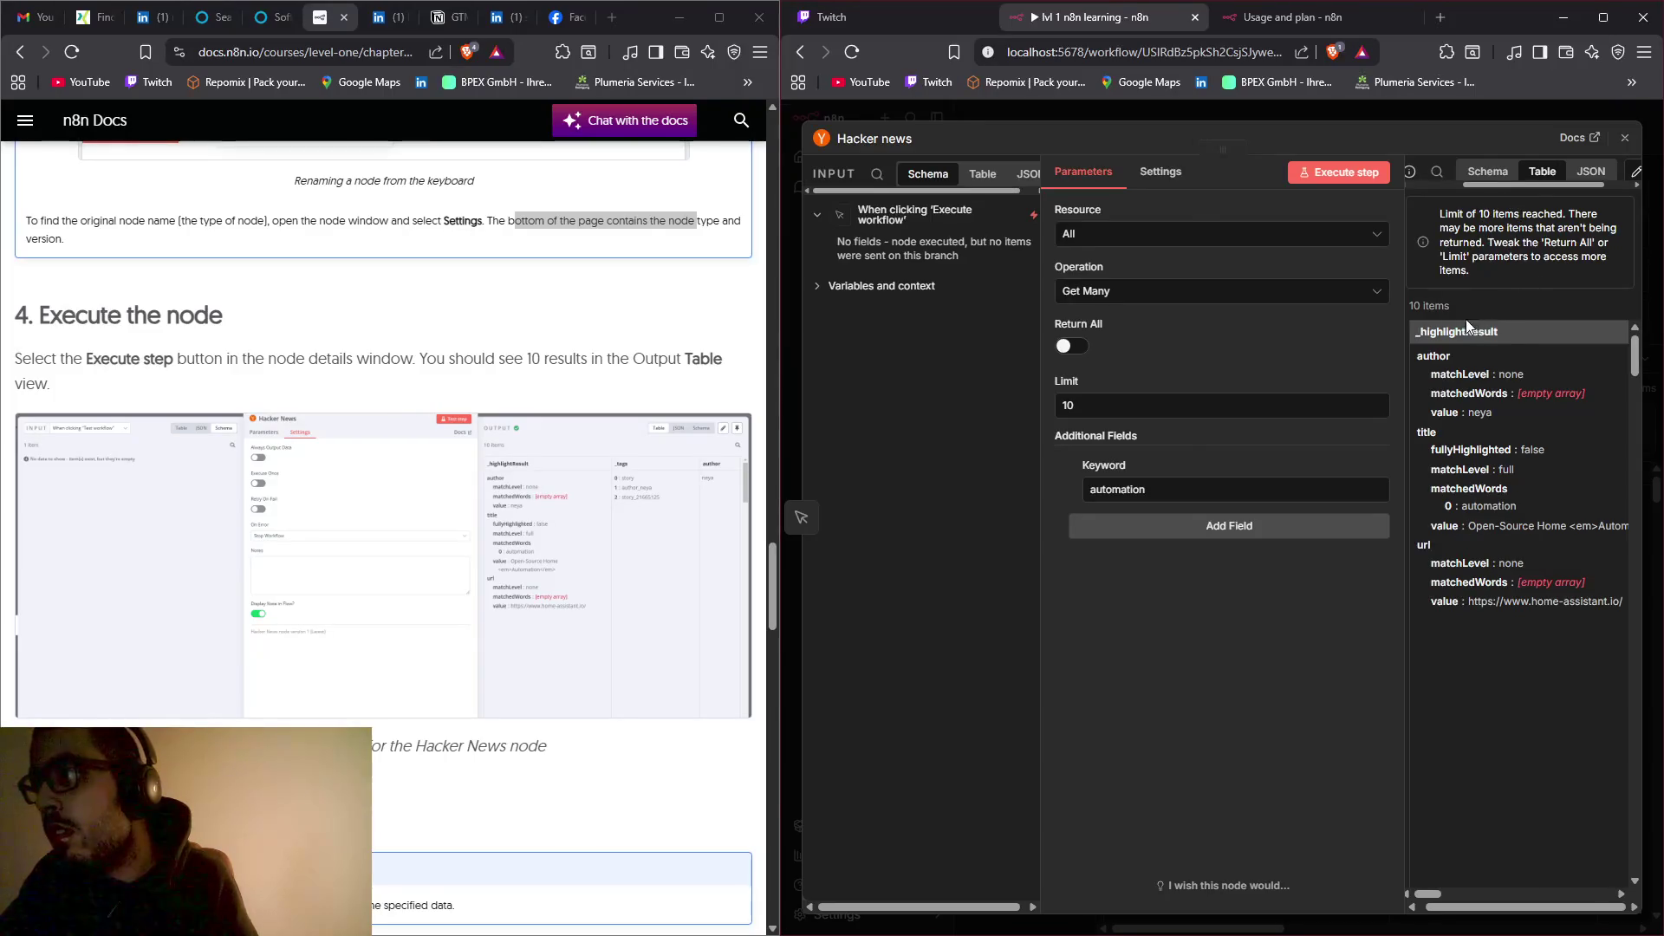
{"action": "scroll", "coordinate": [1443, 379], "scroll_direction": "down", "scroll_amount": 1}
{"action": "scroll", "coordinate": [1443, 379], "scroll_direction": "up", "scroll_amount": 1}
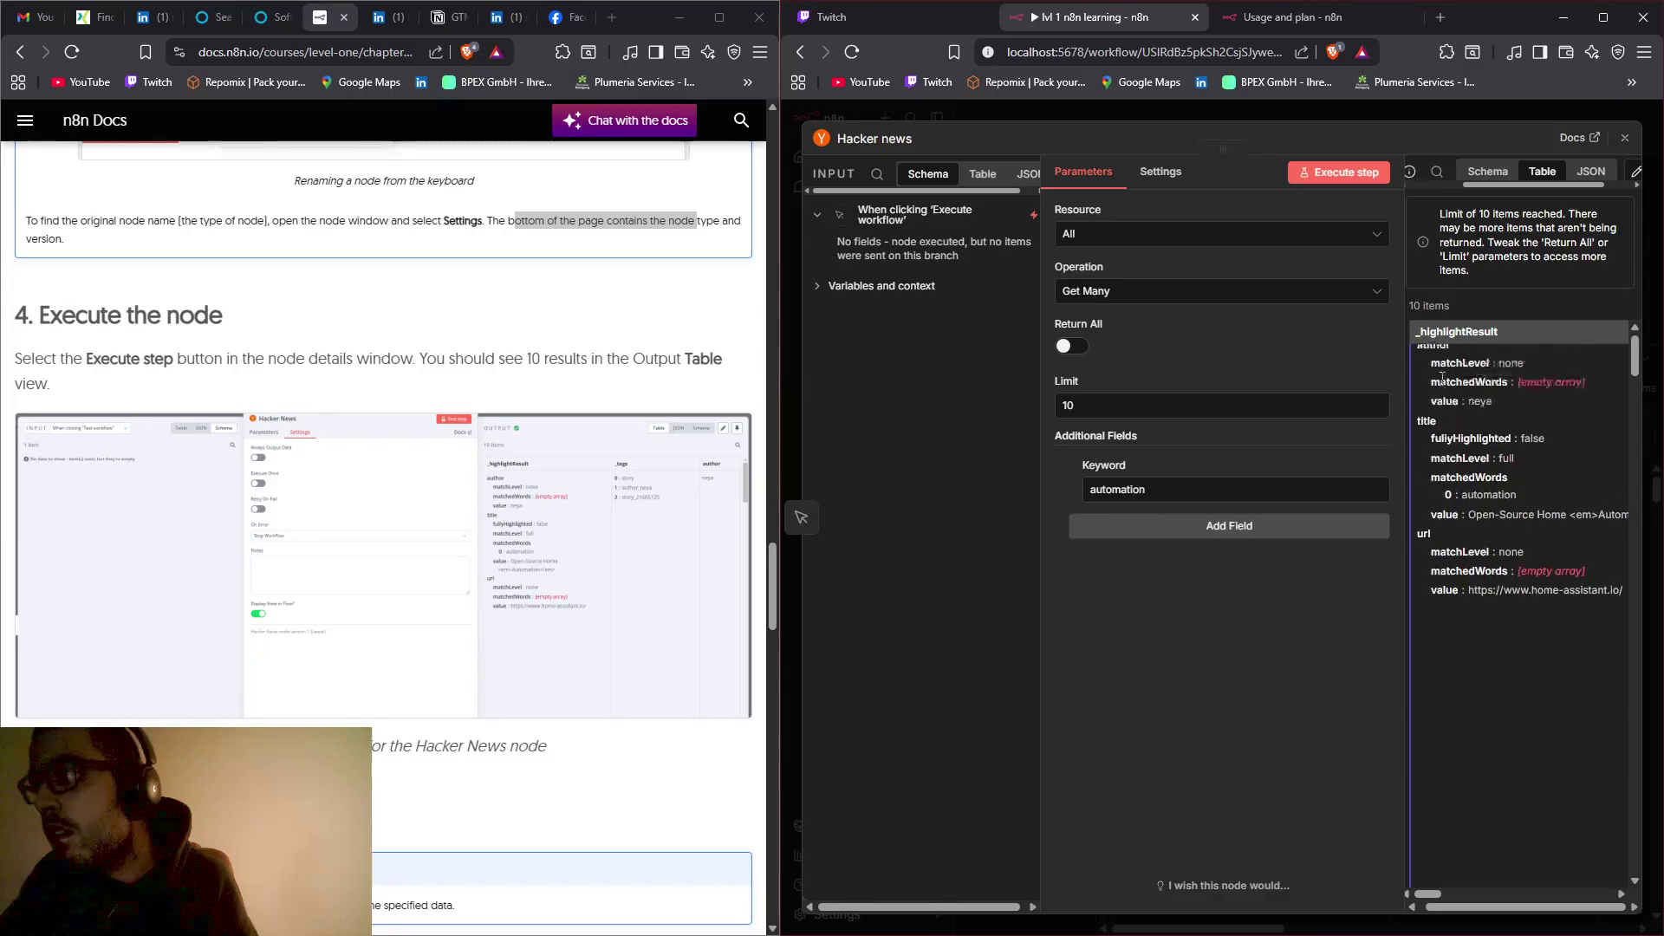
{"action": "mouse_move", "coordinate": [1432, 896]}
{"action": "left_mouse_down"}
{"action": "mouse_move", "coordinate": [1609, 857]}
{"action": "mouse_move", "coordinate": [1472, 869]}
{"action": "mouse_move", "coordinate": [1491, 866]}
{"action": "mouse_move", "coordinate": [1432, 893]}
{"action": "left_mouse_up"}
{"action": "scroll", "coordinate": [1510, 830], "scroll_direction": "down", "scroll_amount": 2}
{"action": "scroll", "coordinate": [1510, 831], "scroll_direction": "down", "scroll_amount": 3}
{"action": "scroll", "coordinate": [1458, 818], "scroll_direction": "down", "scroll_amount": 4}
{"action": "scroll", "coordinate": [1460, 836], "scroll_direction": "up", "scroll_amount": 4}
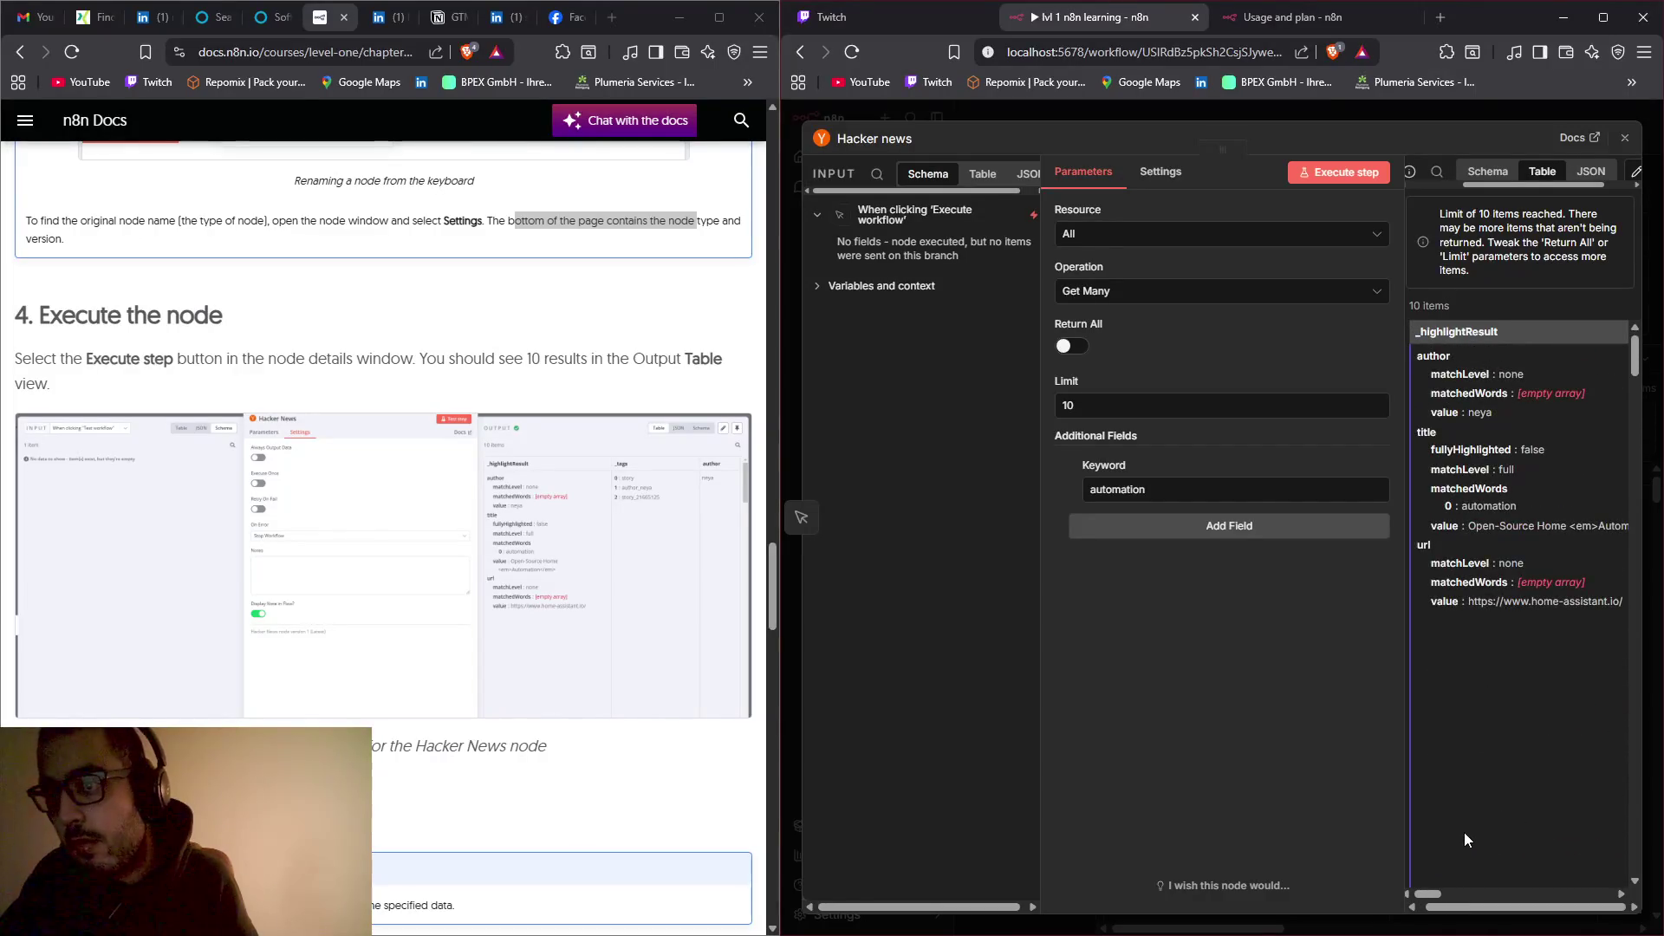
{"action": "left_click_drag", "start_coordinate": [1440, 893], "coordinate": [1463, 886]}
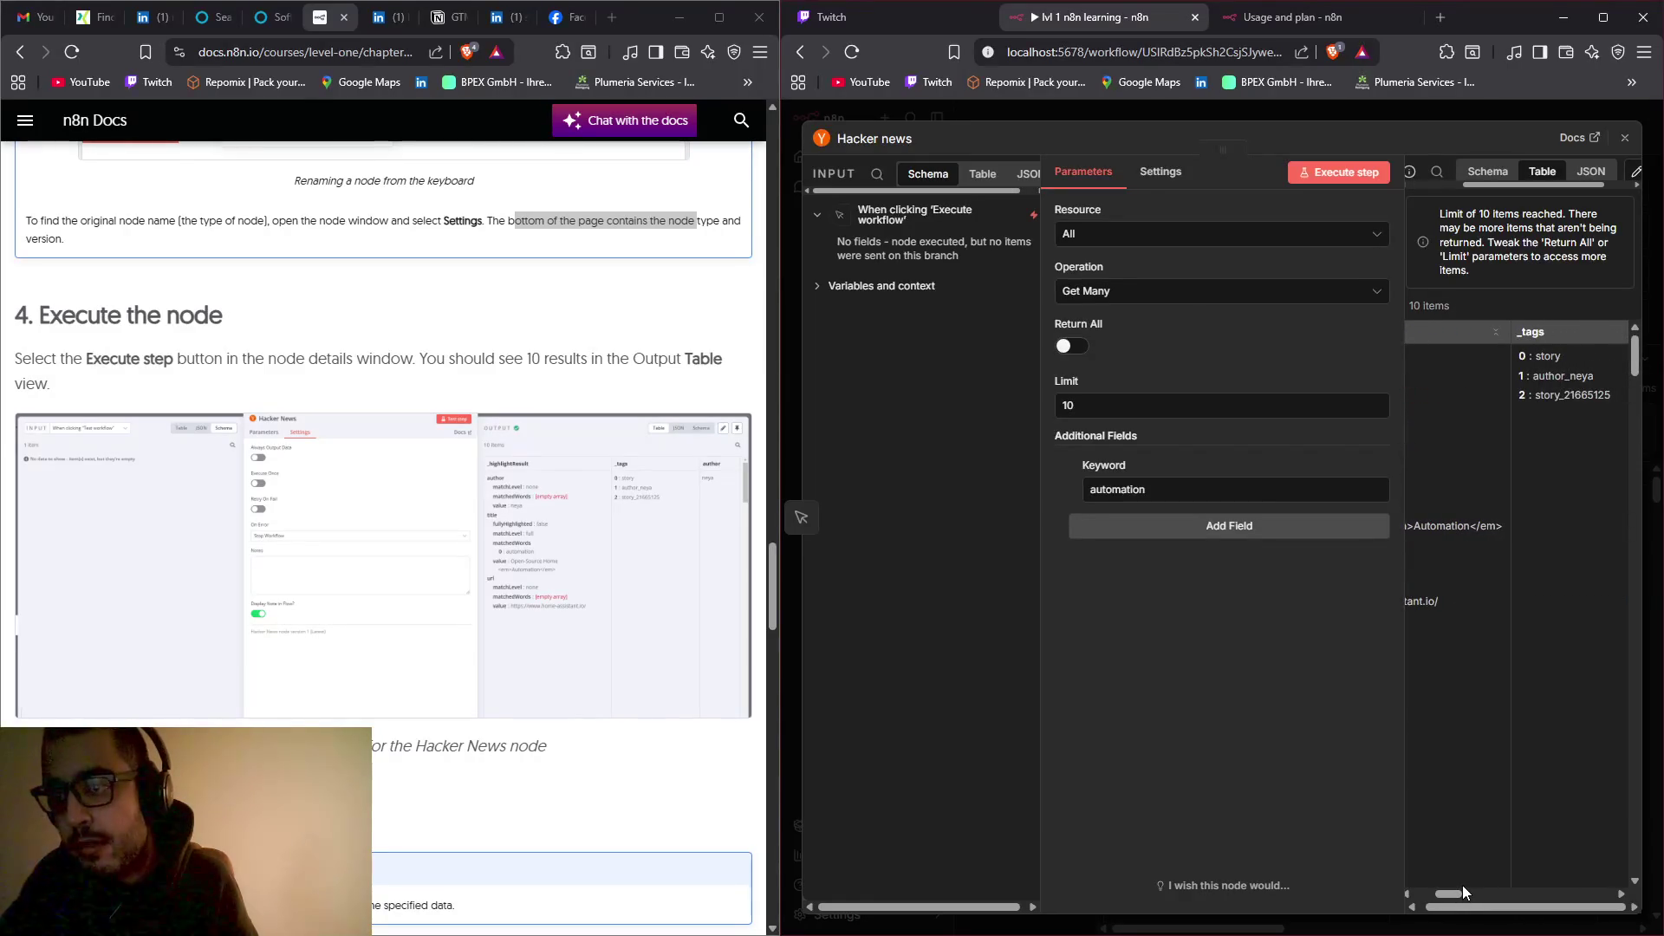
{"action": "left_click_drag", "start_coordinate": [1452, 891], "coordinate": [1424, 897]}
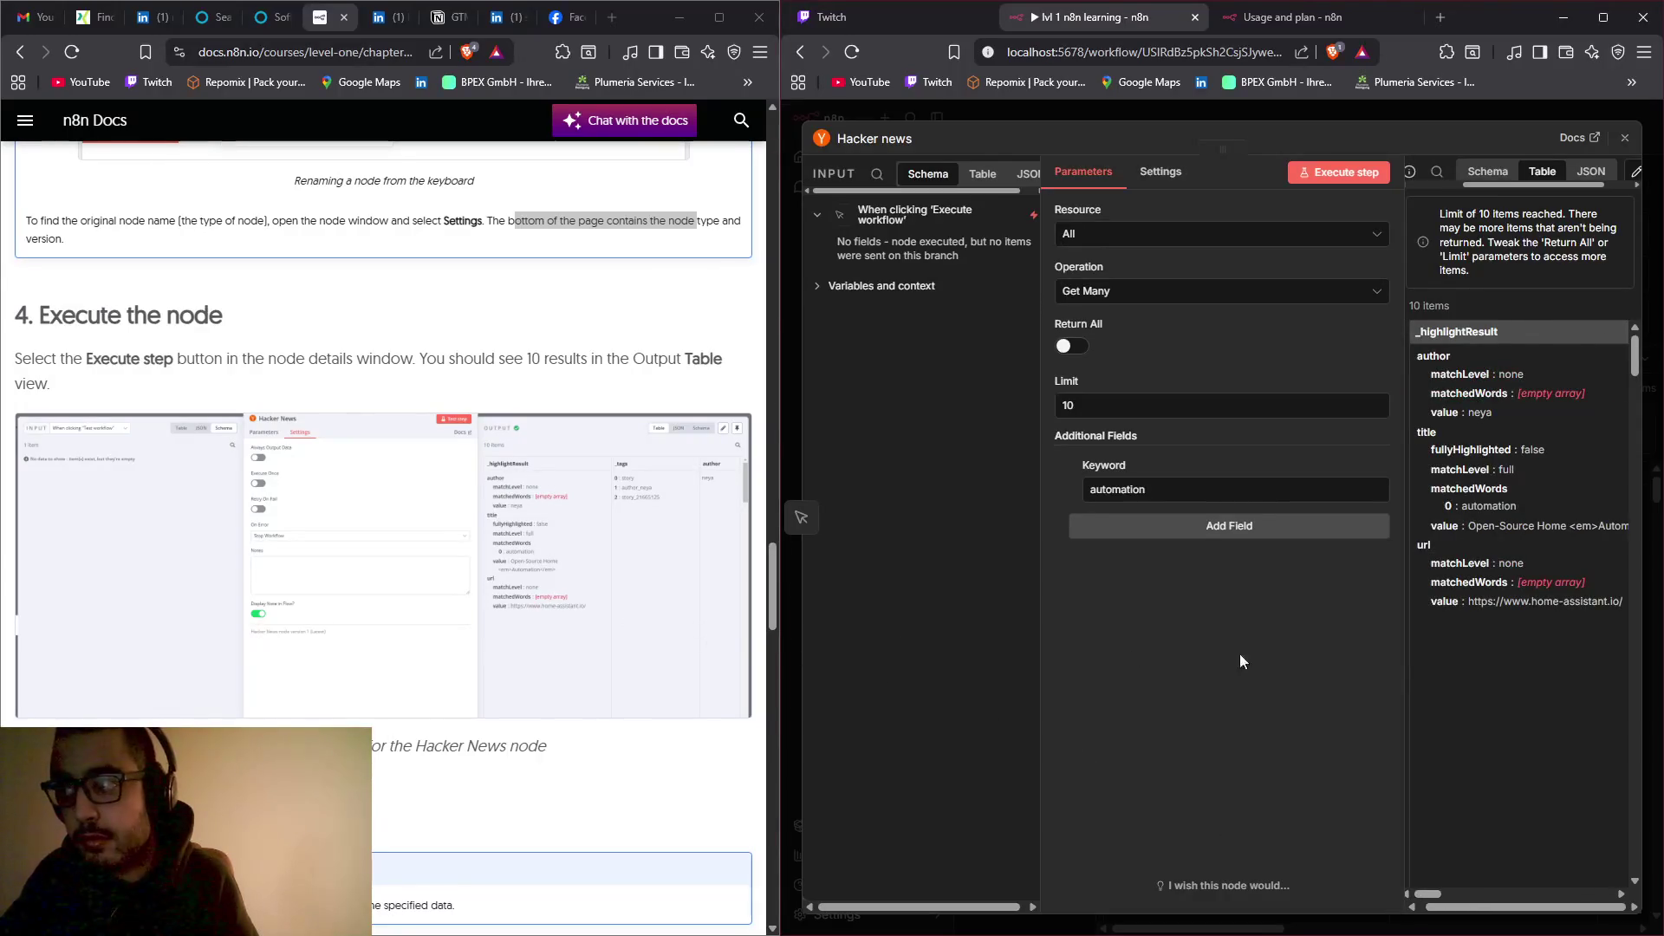
{"action": "scroll", "coordinate": [589, 582], "scroll_direction": "down", "scroll_amount": 4}
{"action": "scroll", "coordinate": [588, 582], "scroll_direction": "down", "scroll_amount": 2}
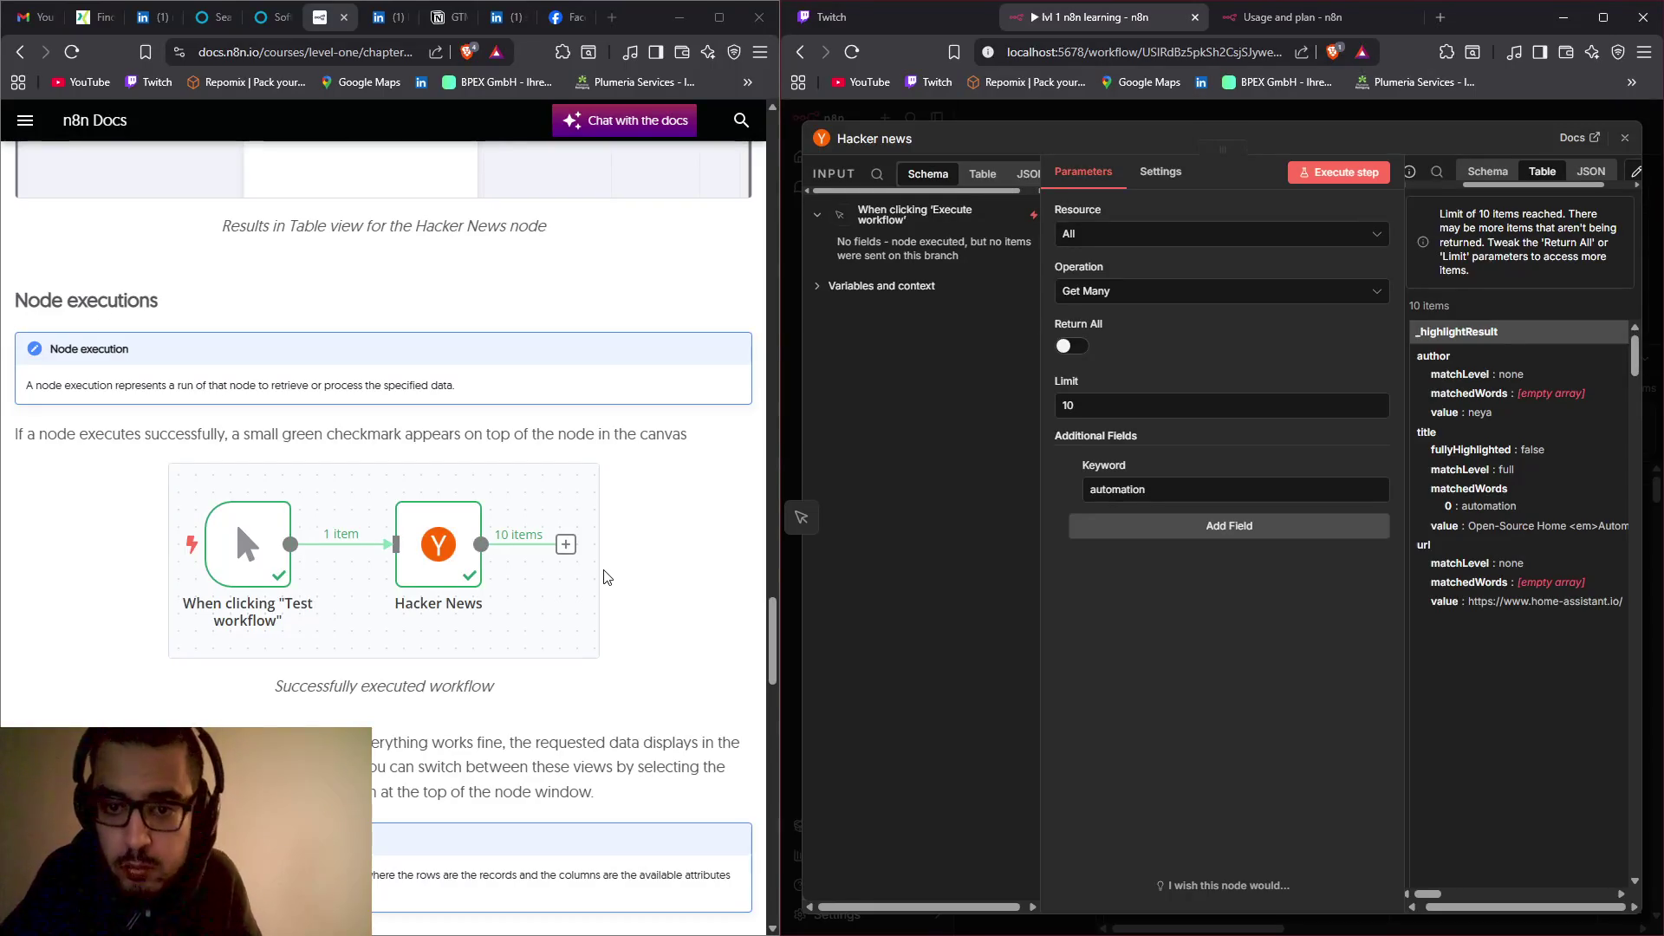
{"action": "scroll", "coordinate": [295, 604], "scroll_direction": "down", "scroll_amount": 4}
{"action": "scroll", "coordinate": [294, 605], "scroll_direction": "down", "scroll_amount": 3}
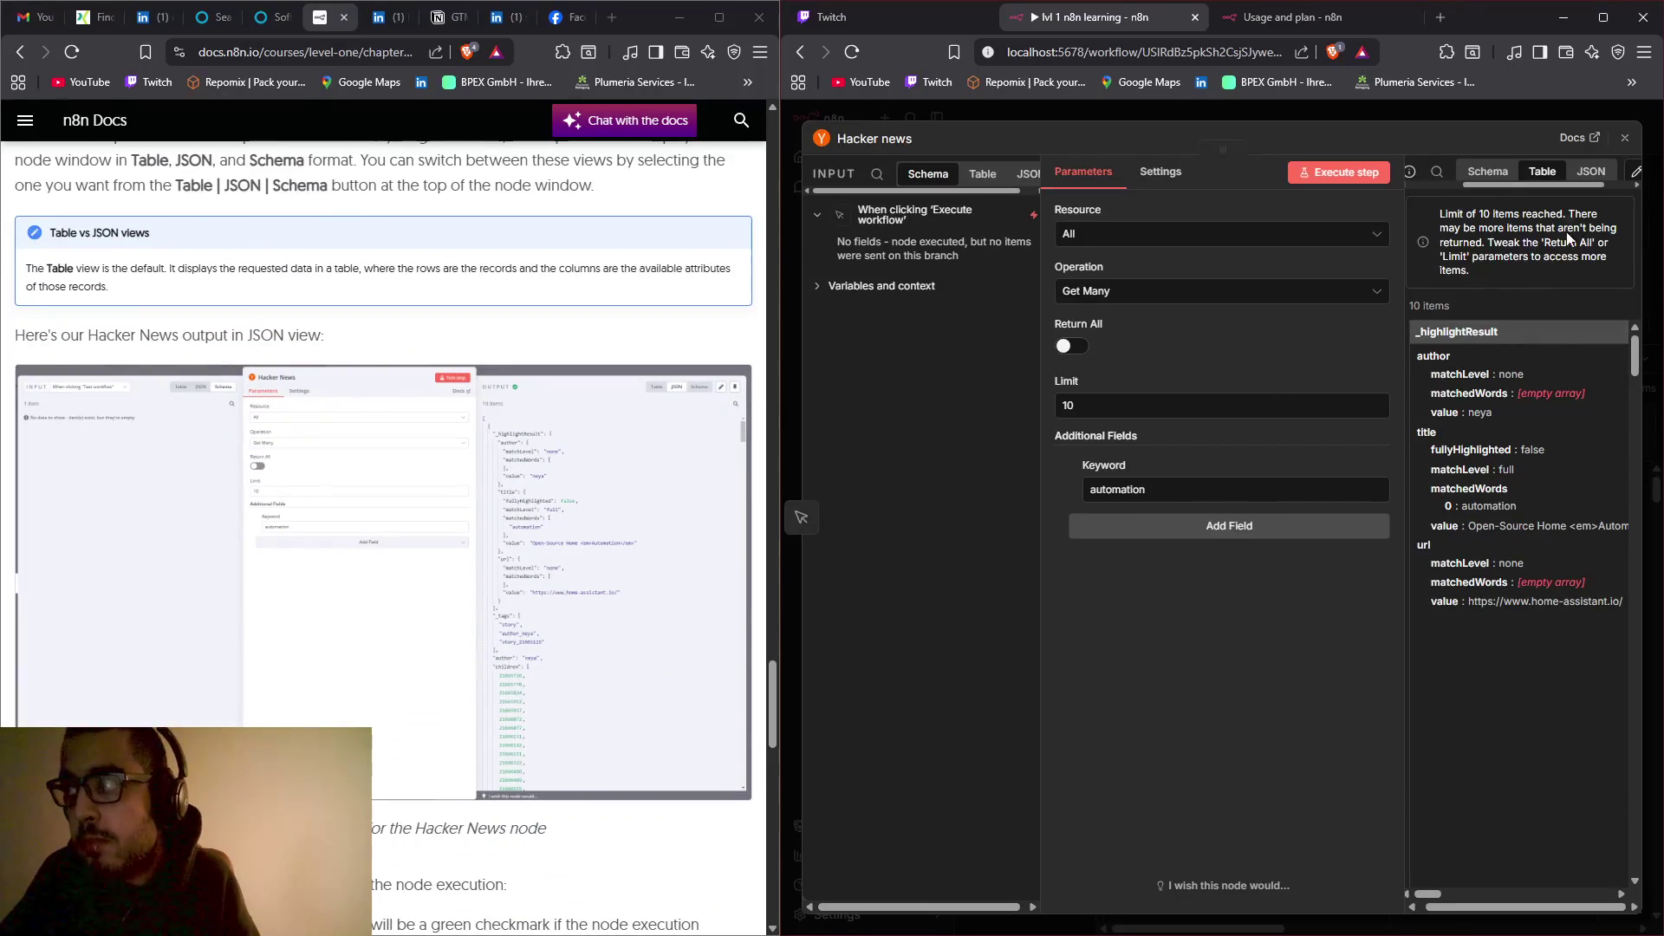
{"action": "left_click", "coordinate": [1624, 137]}
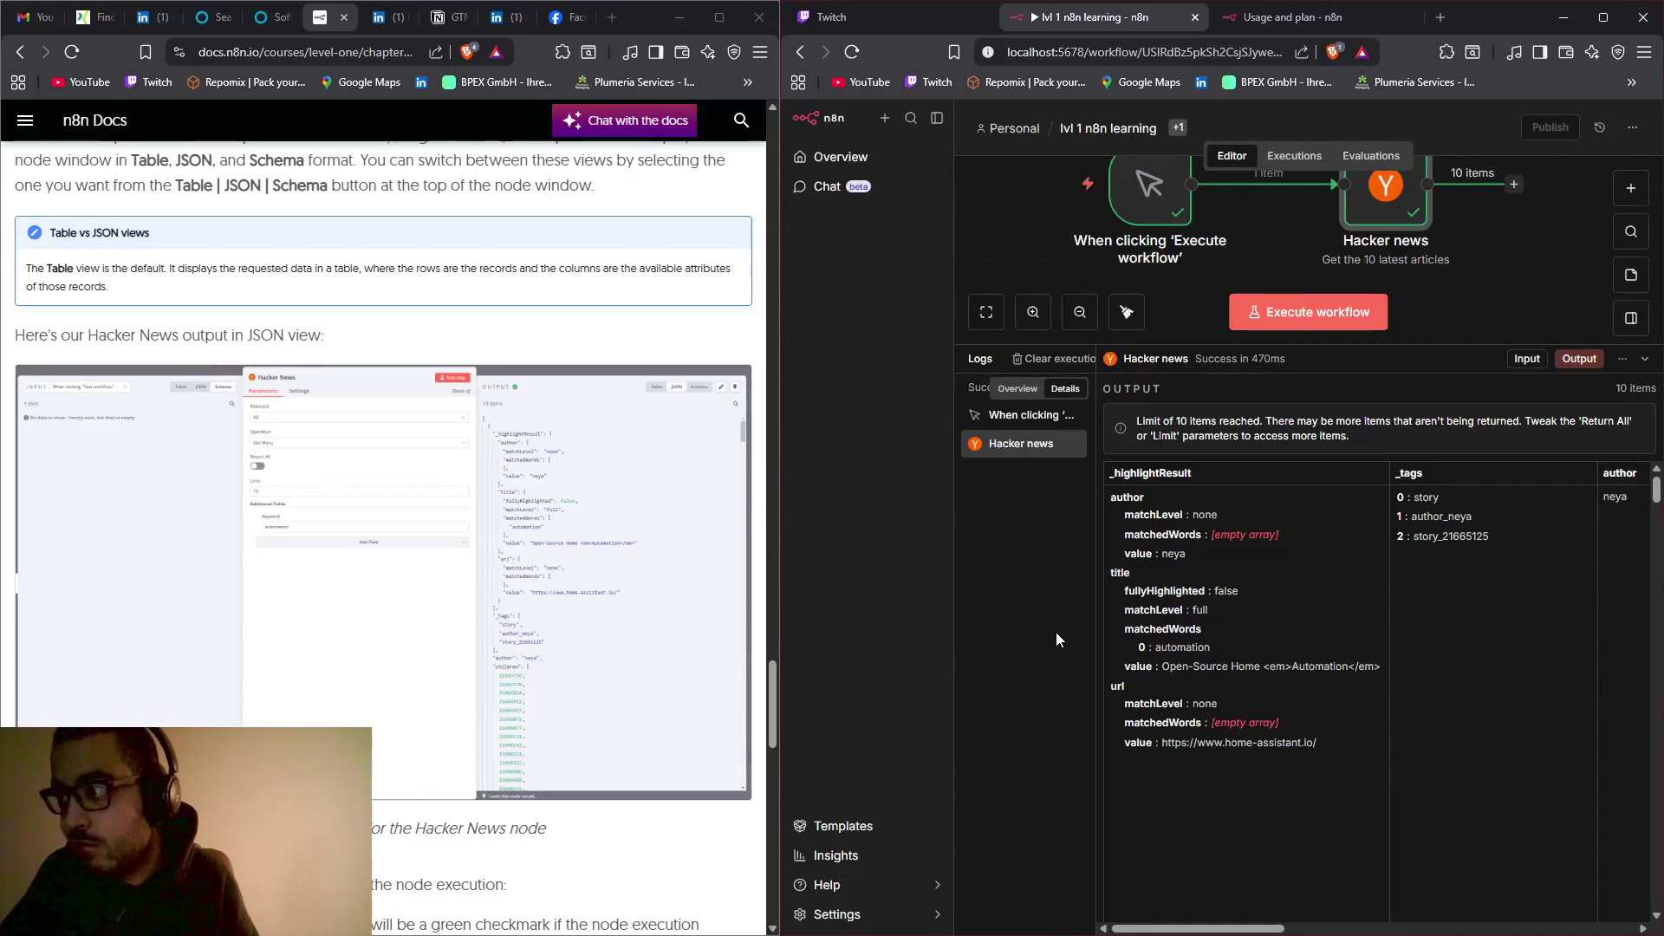
Step: Scroll the docs from the 'Error in nodes' note down to '5. Save the workflow'
{"action": "scroll", "coordinate": [1334, 685], "scroll_direction": "down", "scroll_amount": 2}
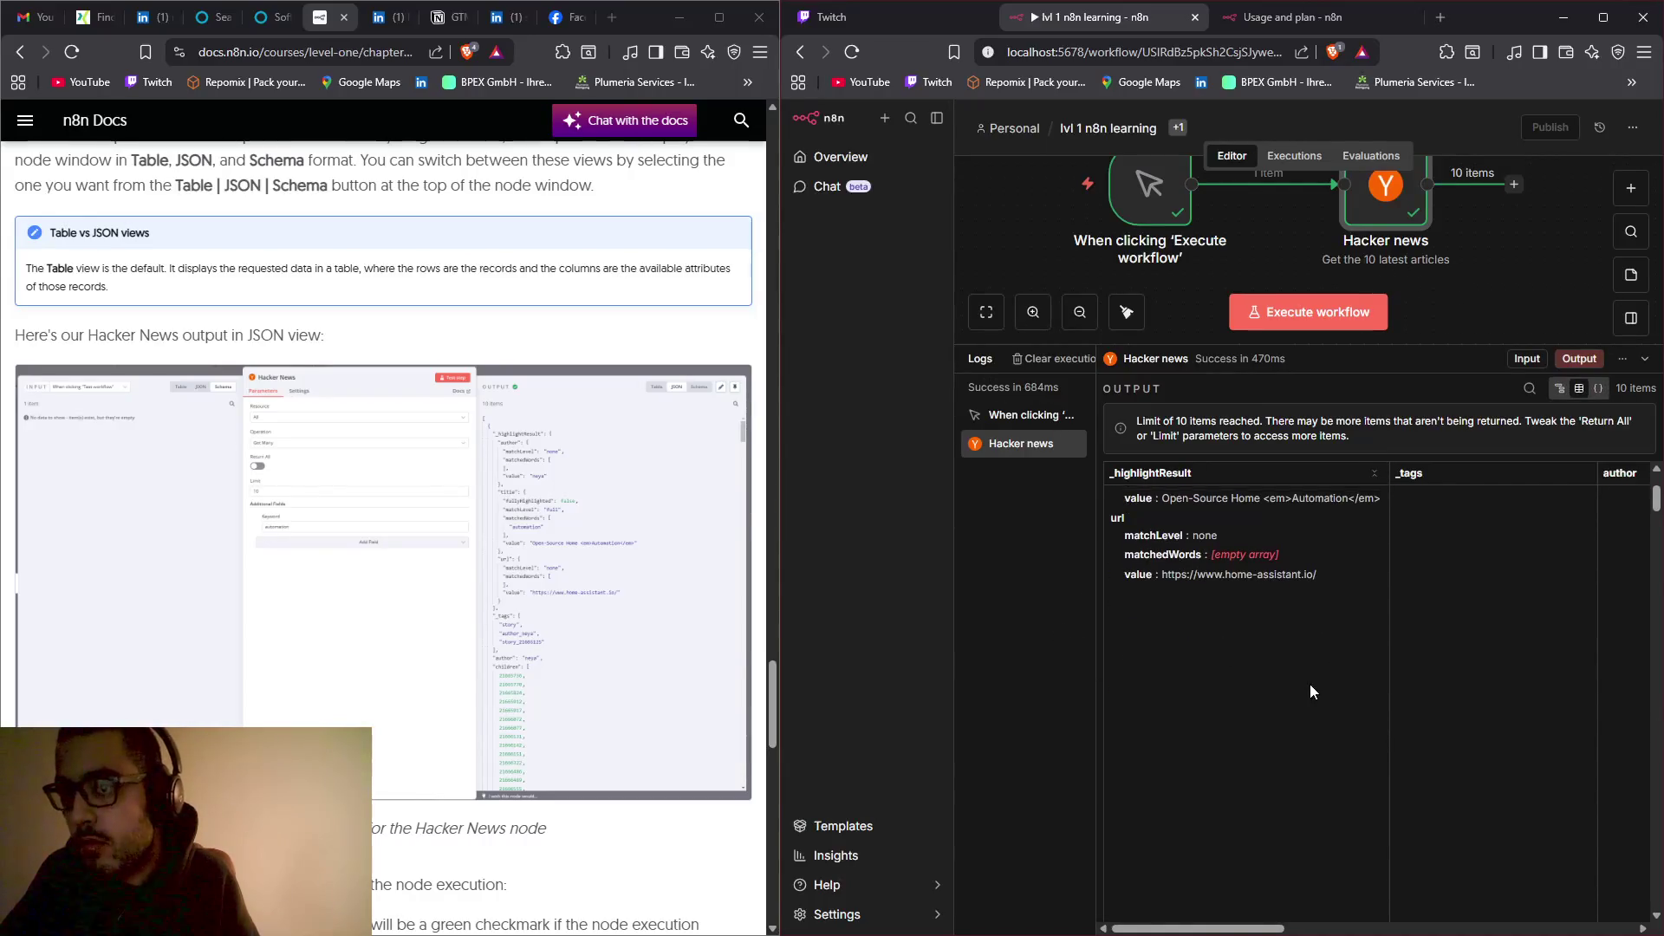
{"action": "scroll", "coordinate": [663, 656], "scroll_direction": "down", "scroll_amount": 7}
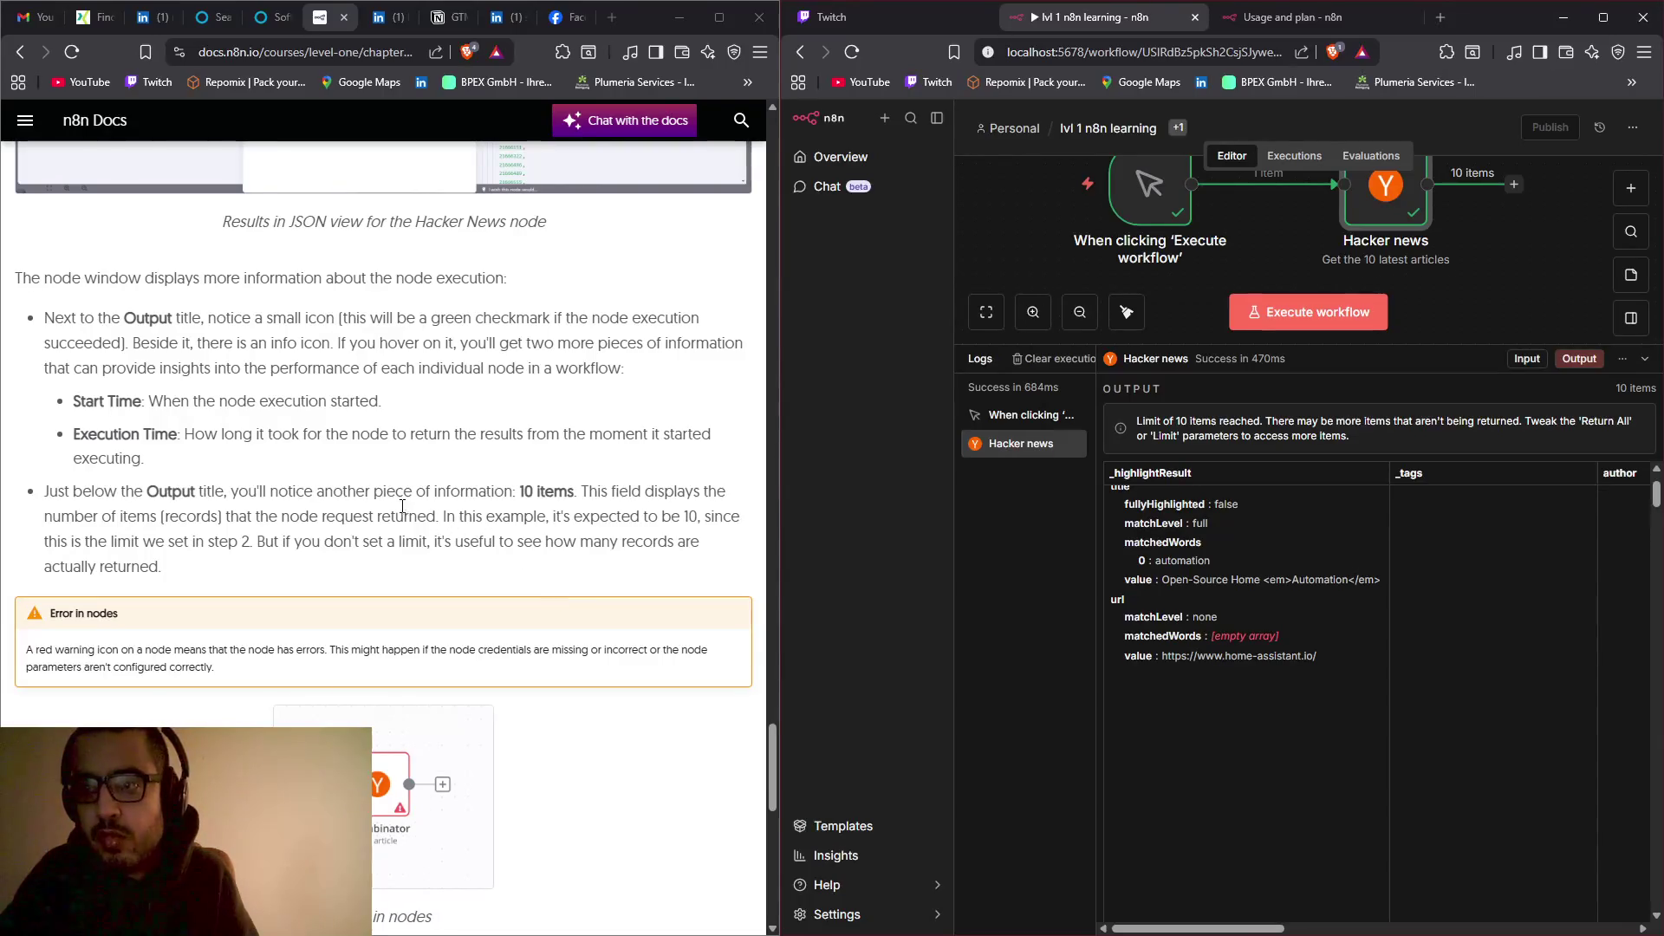
{"action": "scroll", "coordinate": [401, 511], "scroll_direction": "down", "scroll_amount": 7}
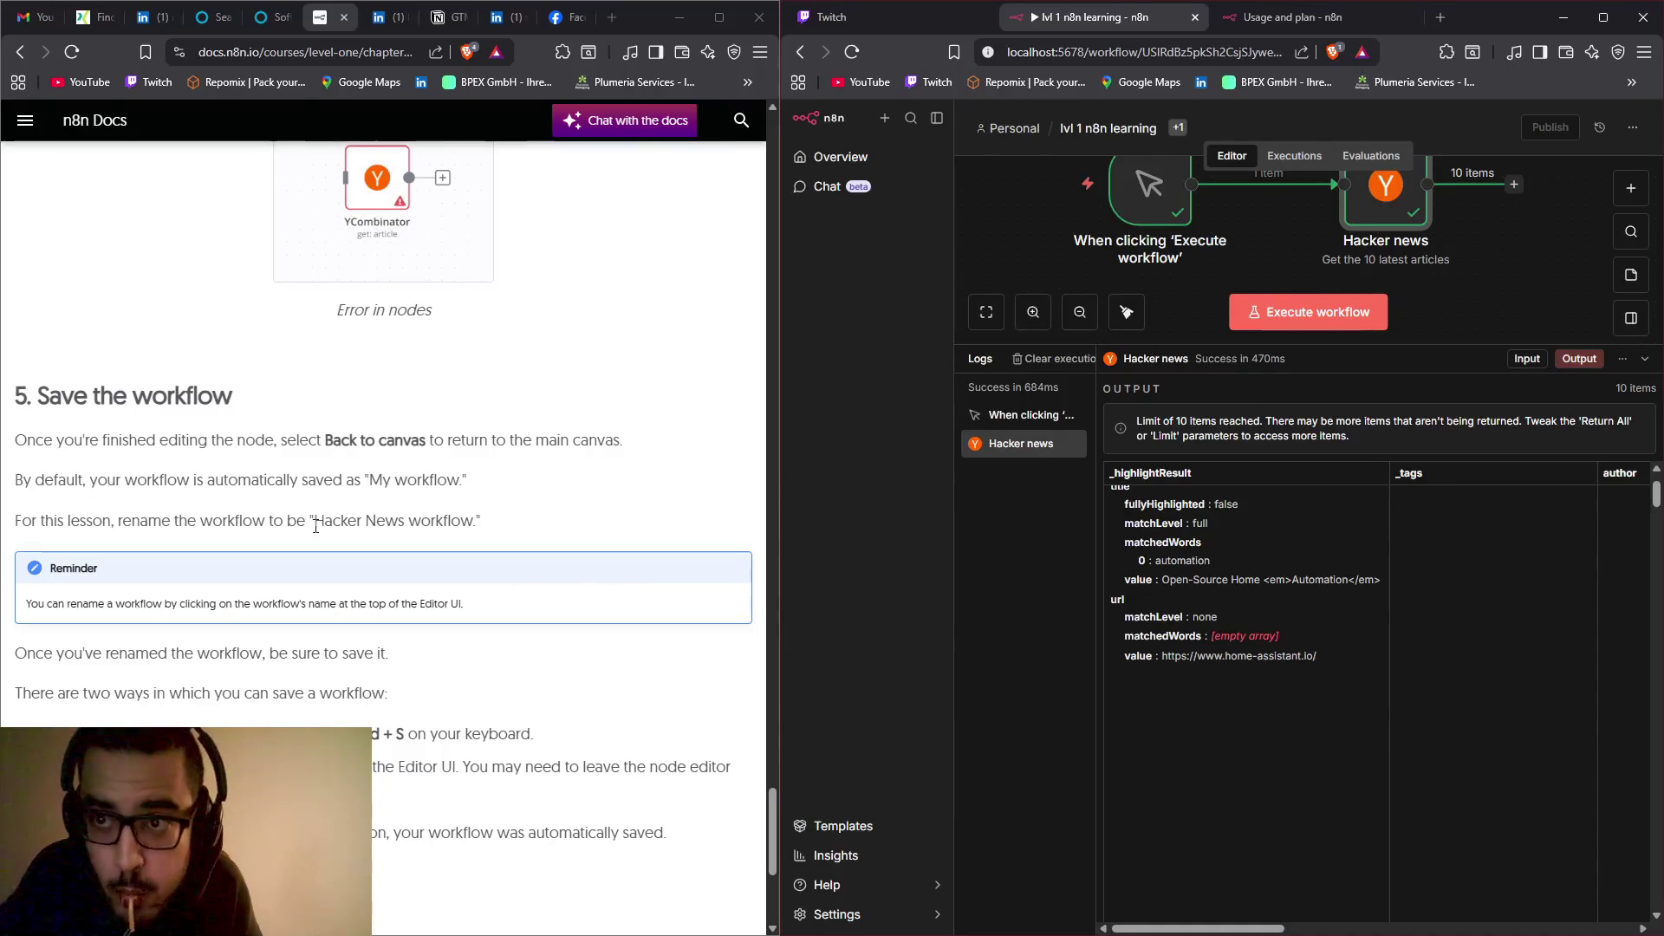
Step: Copy 'Hacker News workflow' from the docs and paste it as the workflow's new name
{"action": "left_click_drag", "start_coordinate": [316, 528], "coordinate": [474, 529]}
{"action": "right_click", "coordinate": [474, 530]}
{"action": "left_click", "coordinate": [489, 533]}
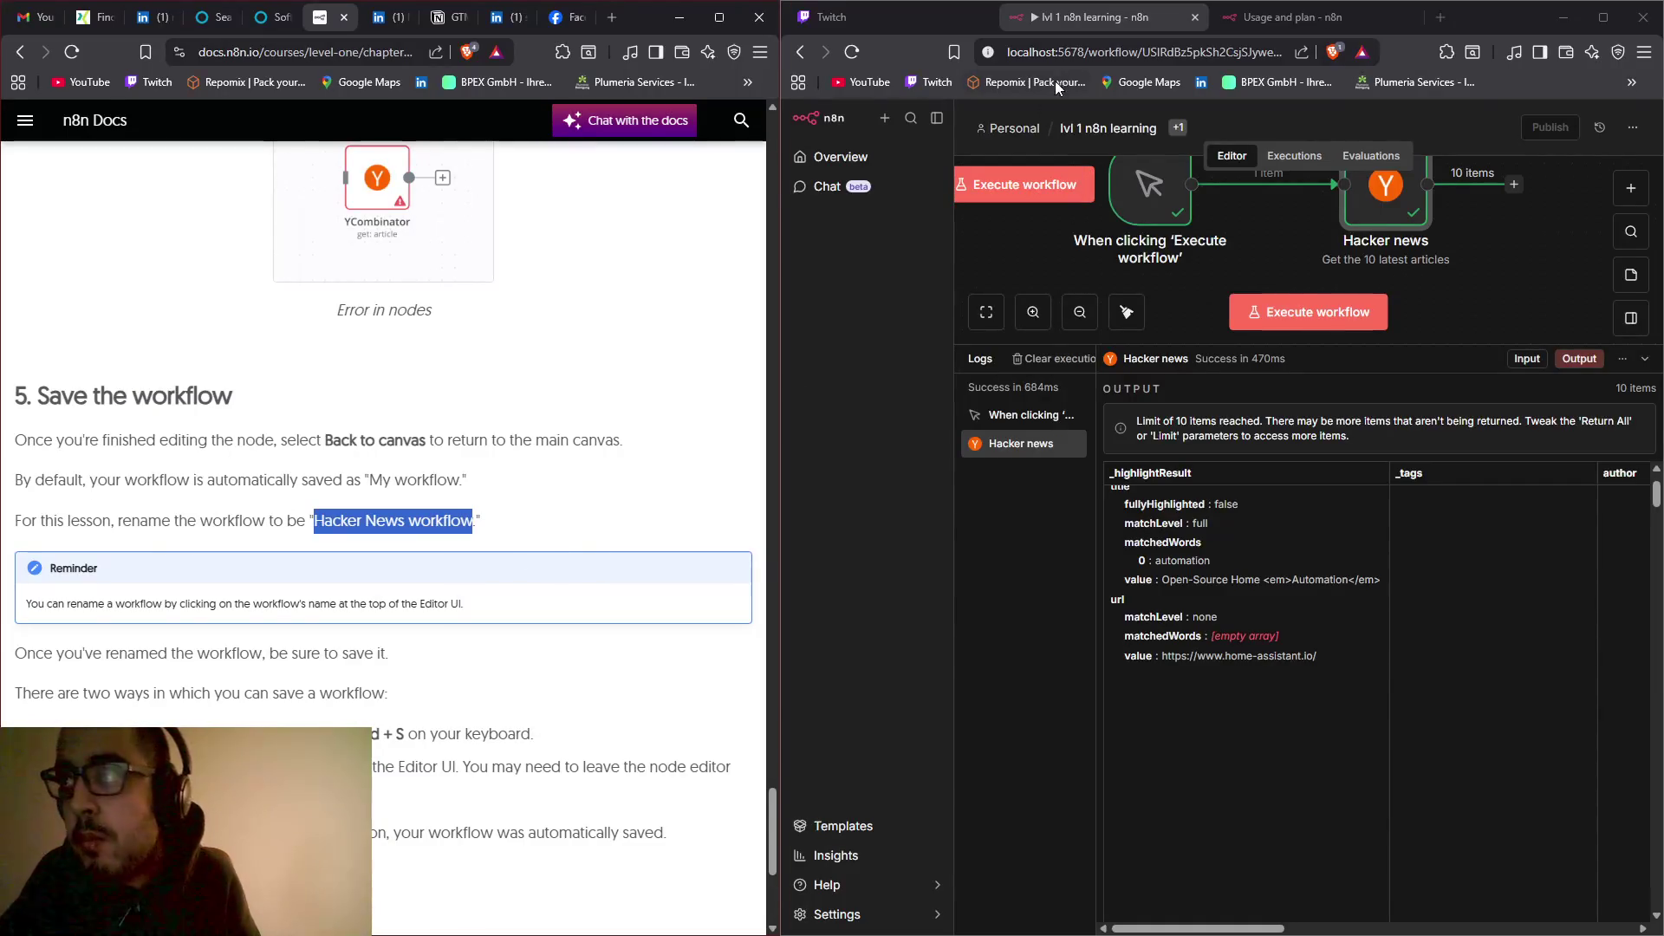
{"action": "left_click", "coordinate": [1106, 129]}
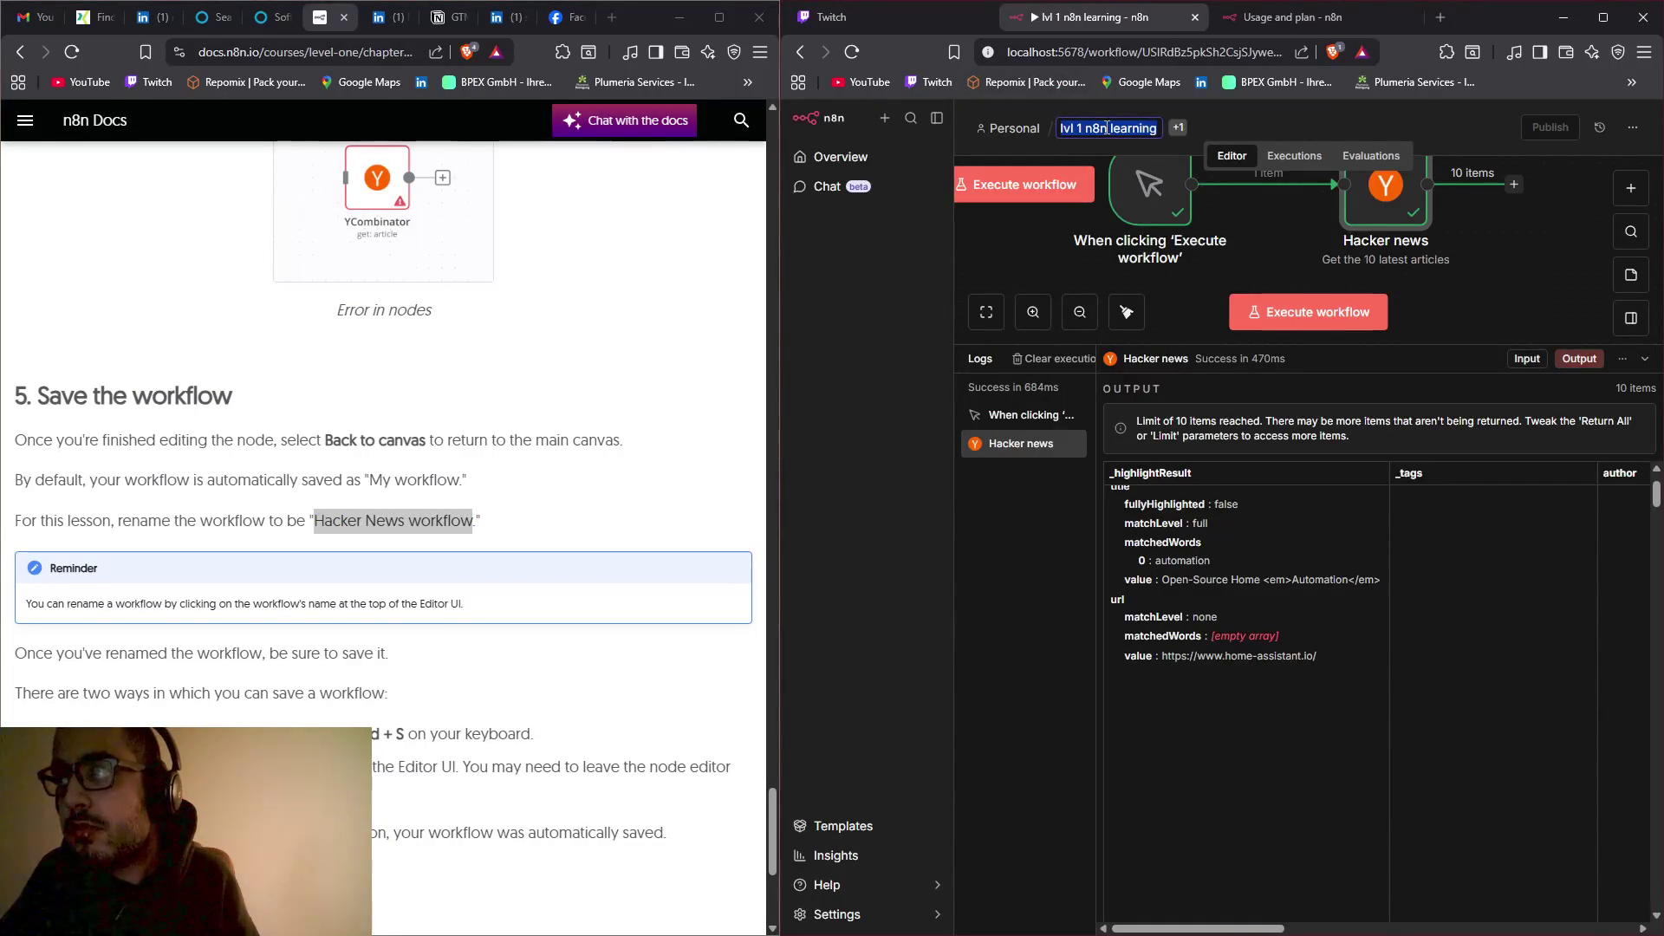
{"action": "key", "text": "ctrl+v"}
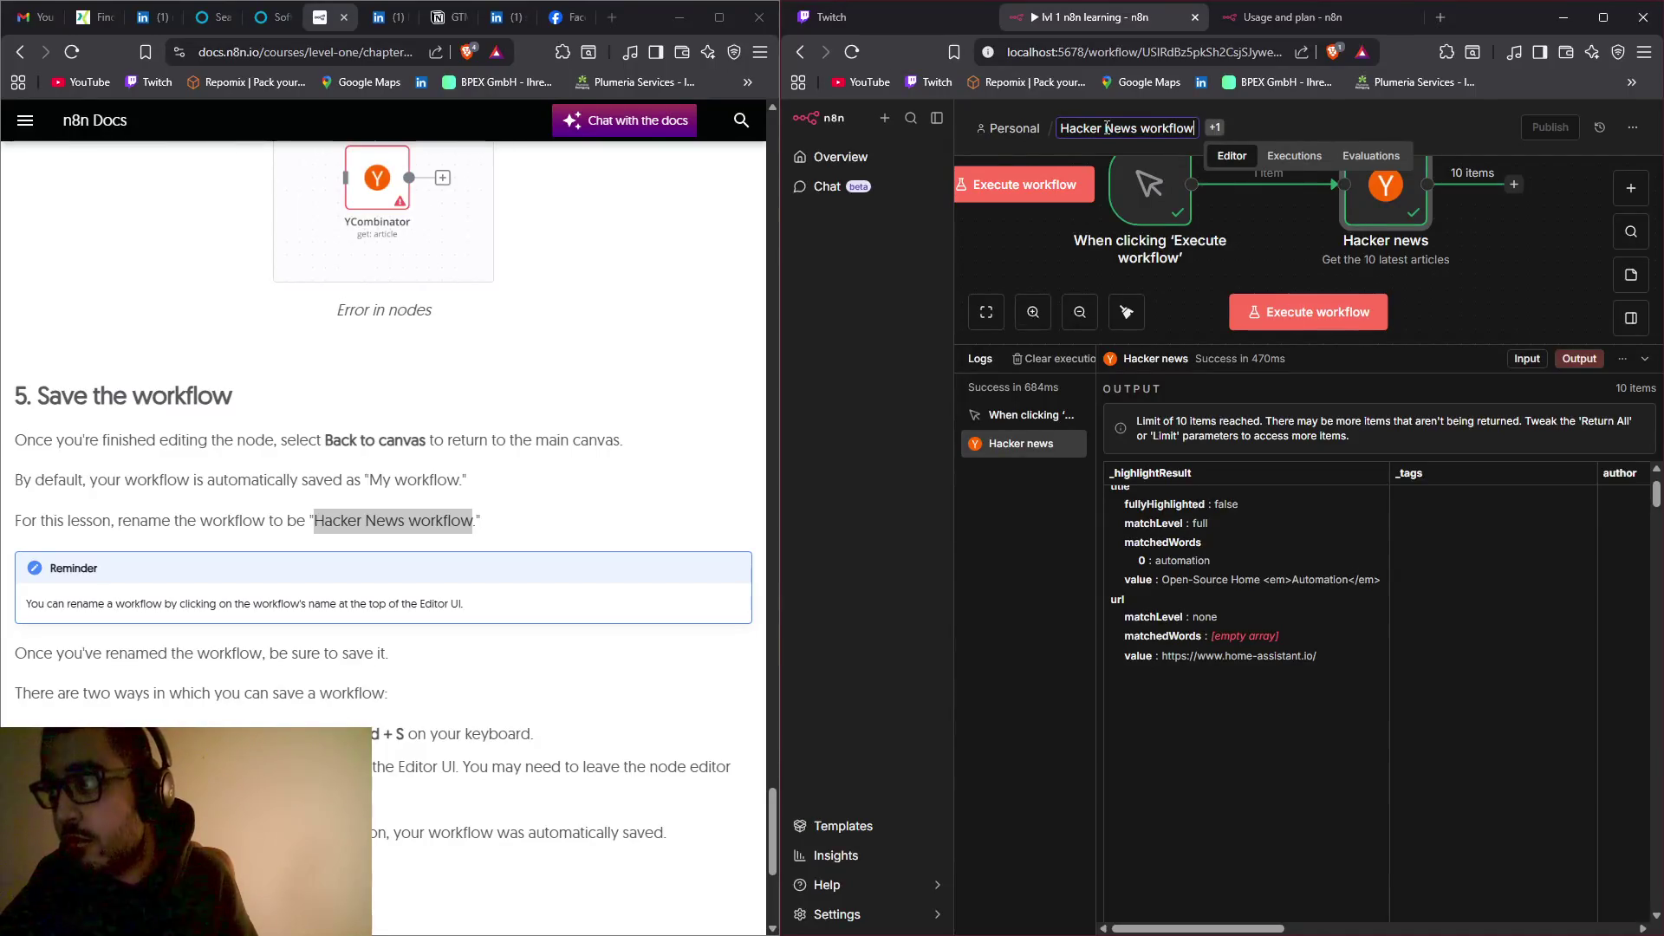
{"action": "key", "text": "Return"}
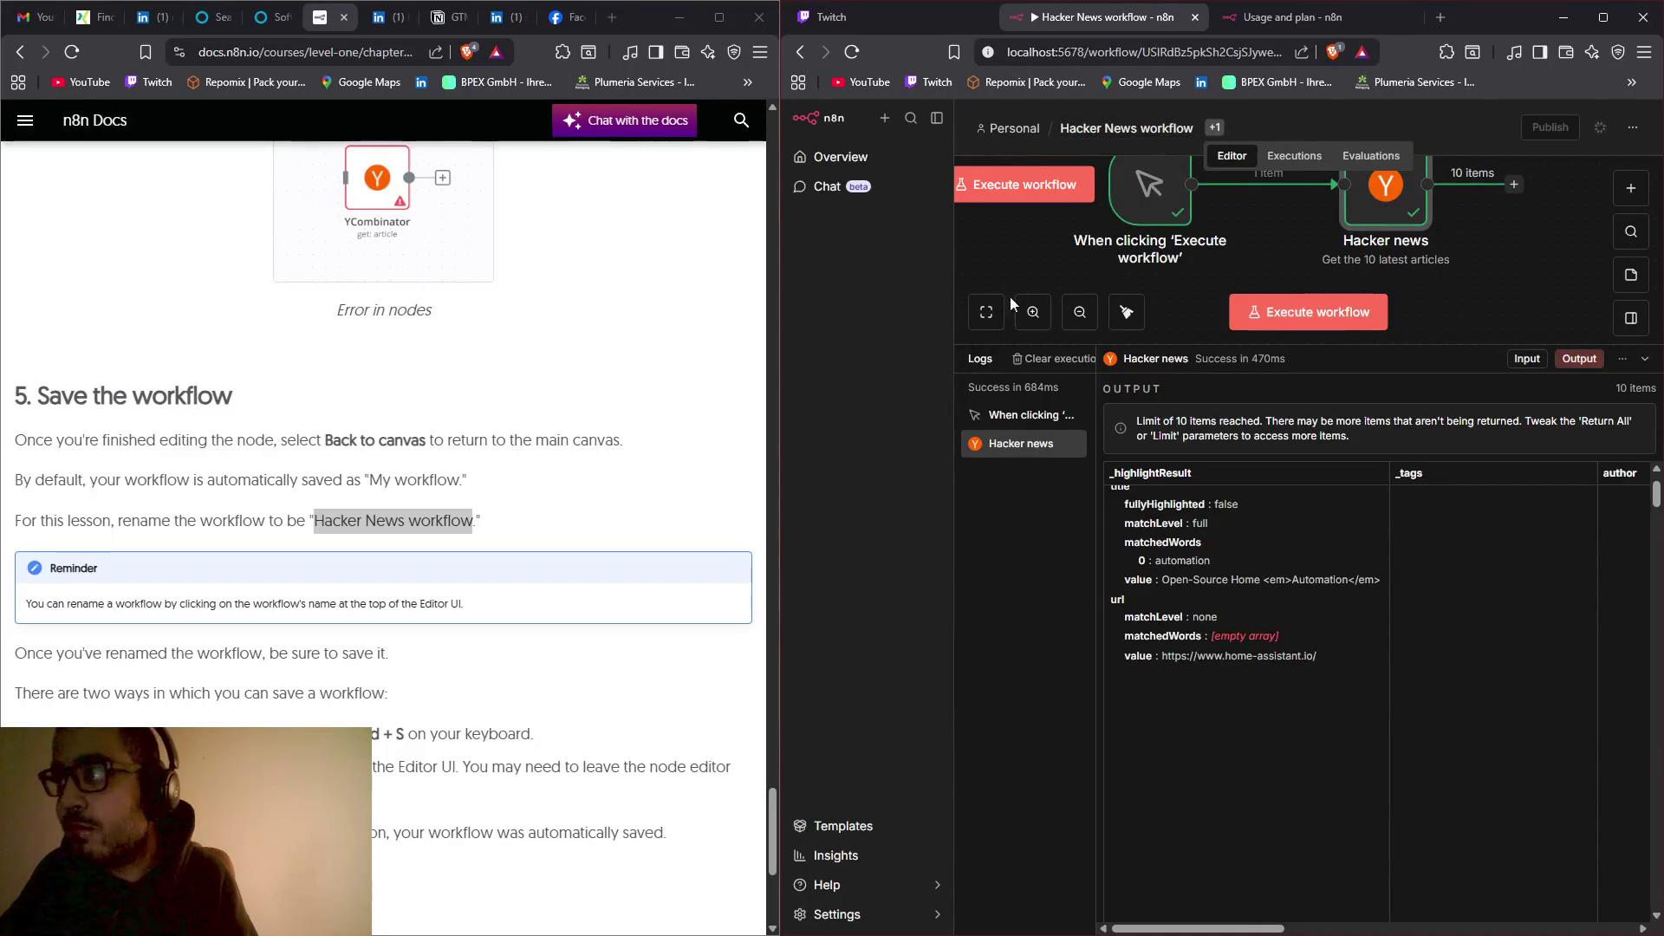
{"action": "scroll", "coordinate": [472, 555], "scroll_direction": "down", "scroll_amount": 4}
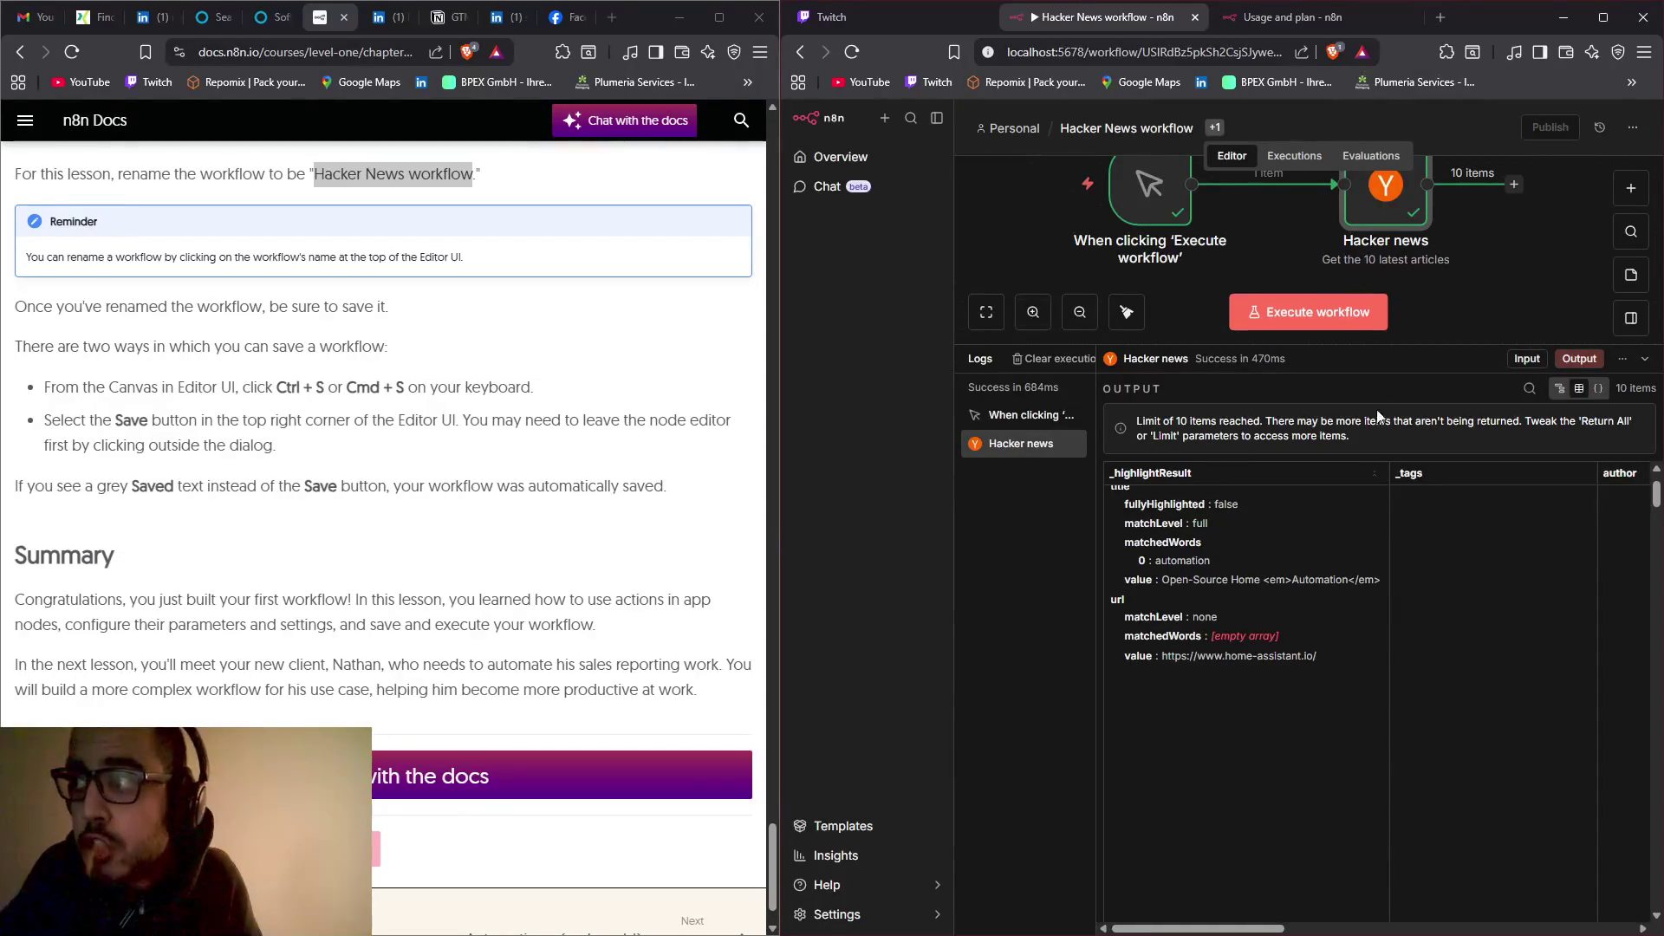
Step: Hide the output panel, dismiss the '...' workflow menu, and toggle the logs open and shut
{"action": "left_click", "coordinate": [1646, 358]}
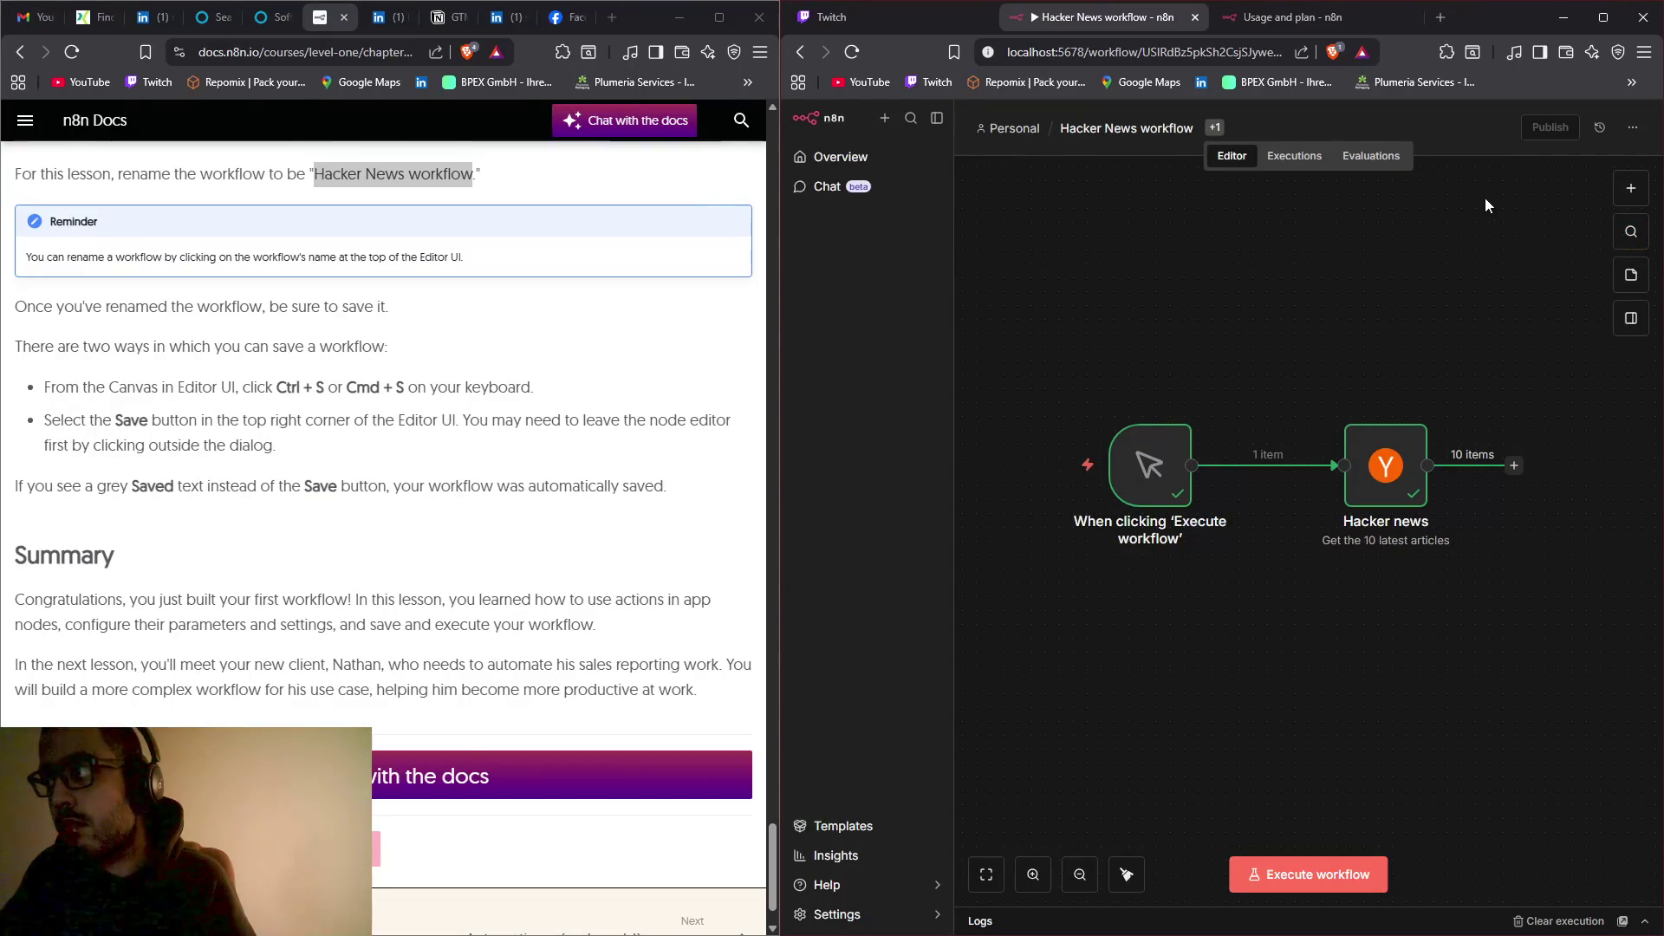
{"action": "left_click", "coordinate": [1633, 129]}
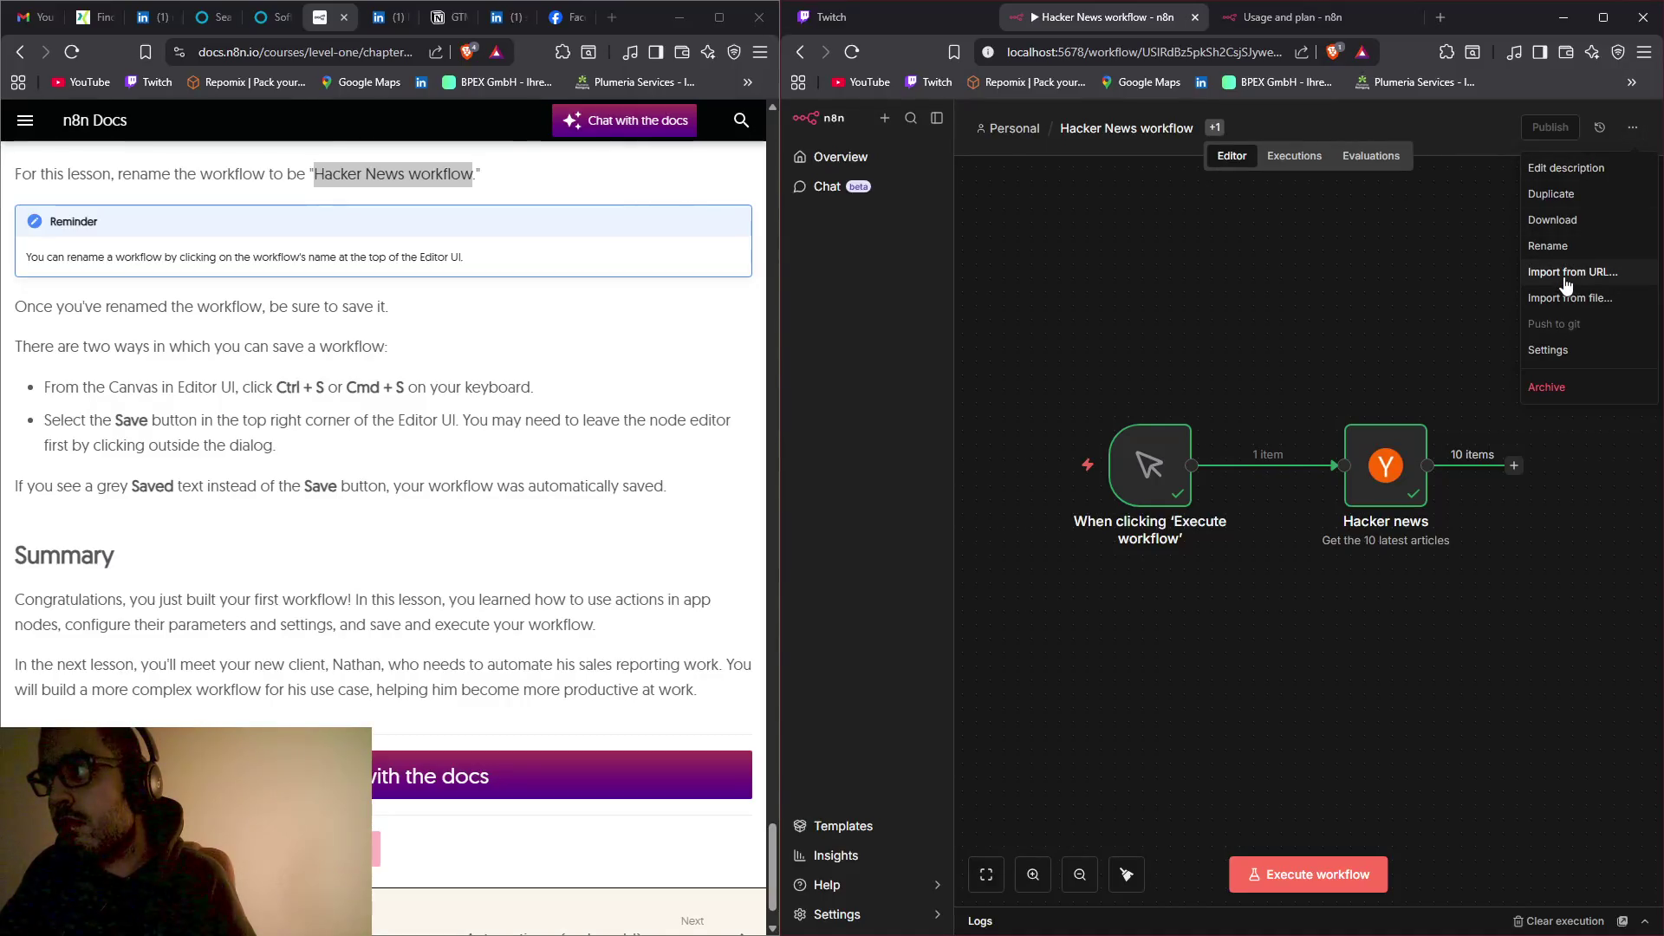
{"action": "left_click", "coordinate": [1480, 261]}
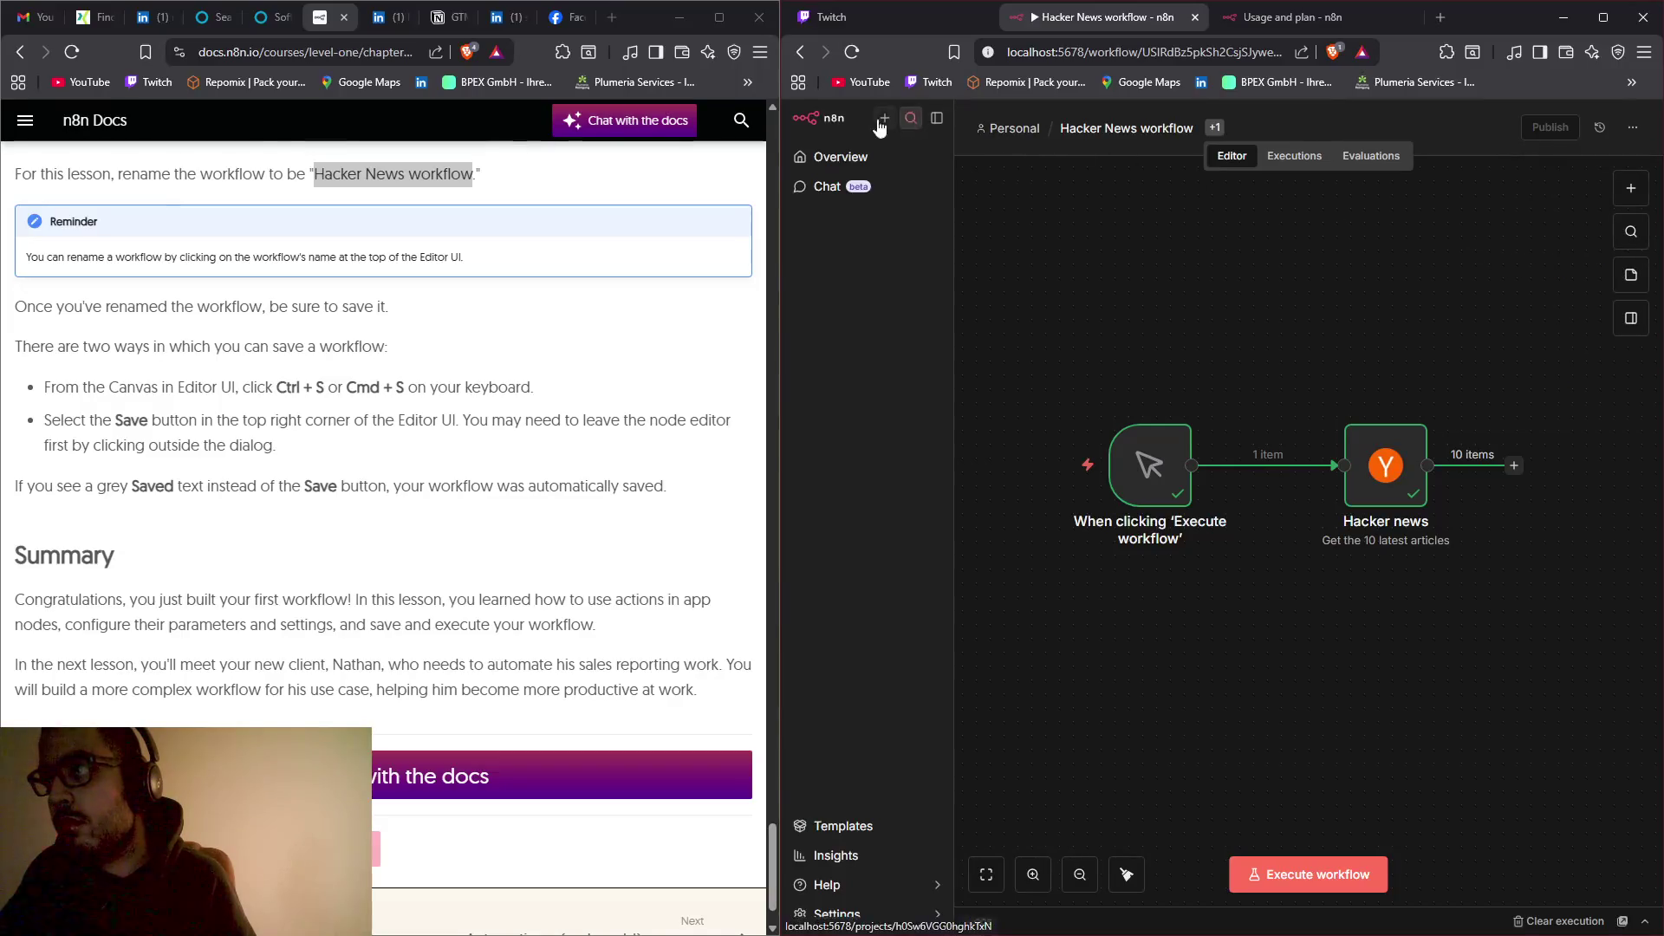
{"action": "mouse_move", "coordinate": [992, 387]}
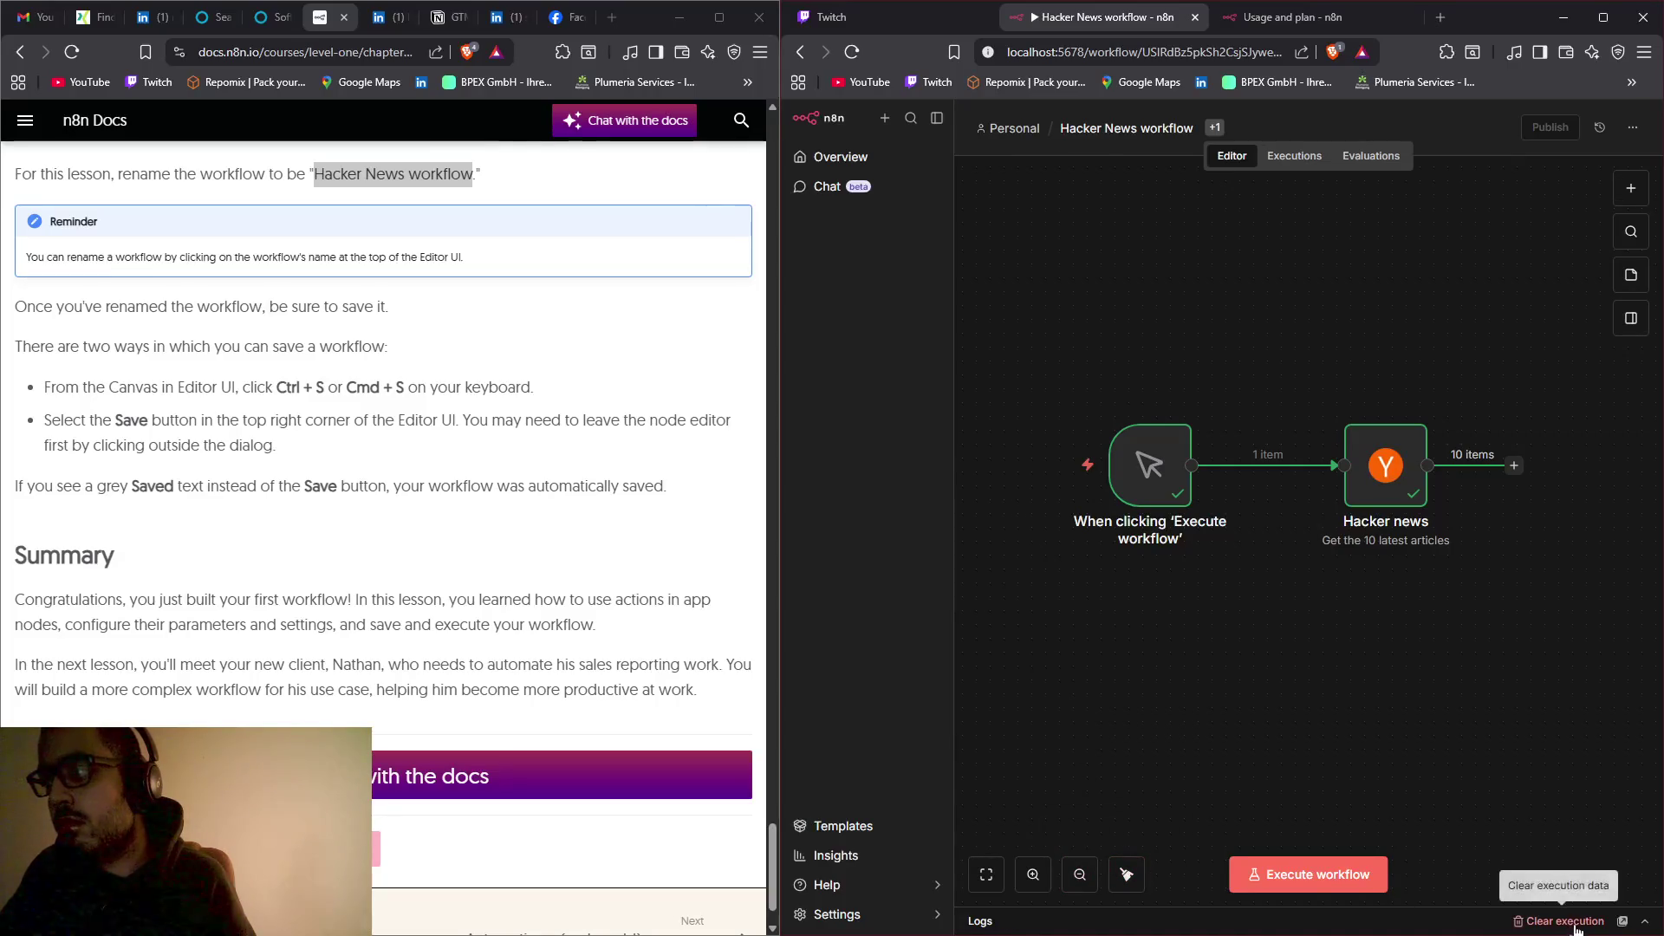
{"action": "left_click", "coordinate": [1646, 926]}
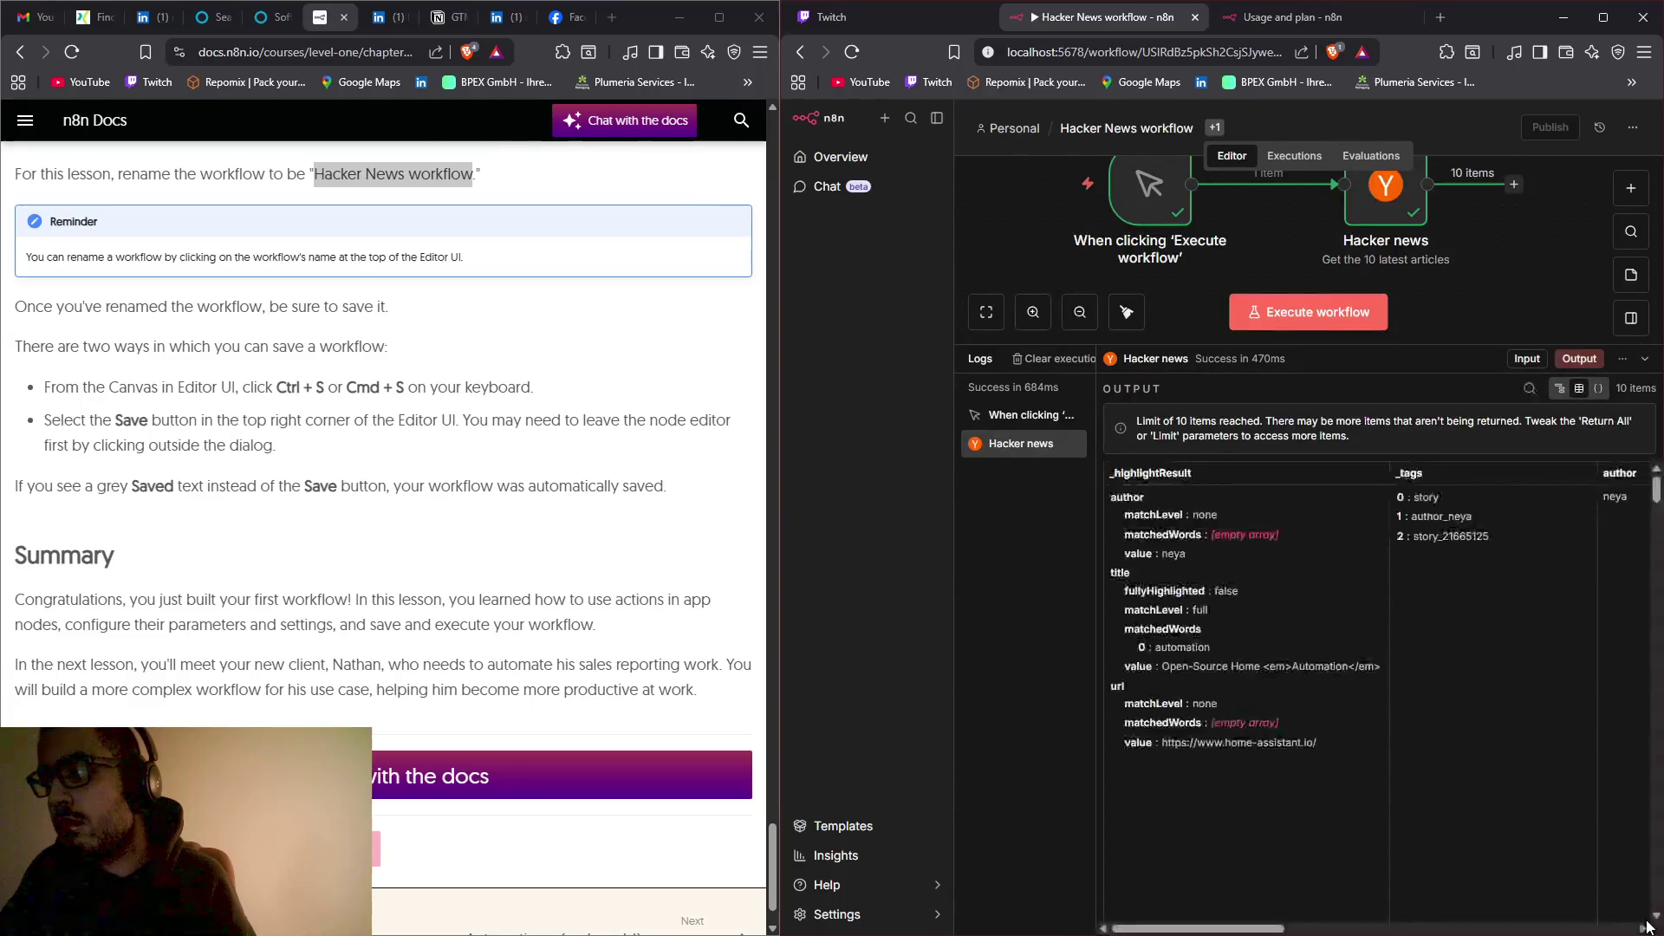
{"action": "left_click", "coordinate": [1645, 370]}
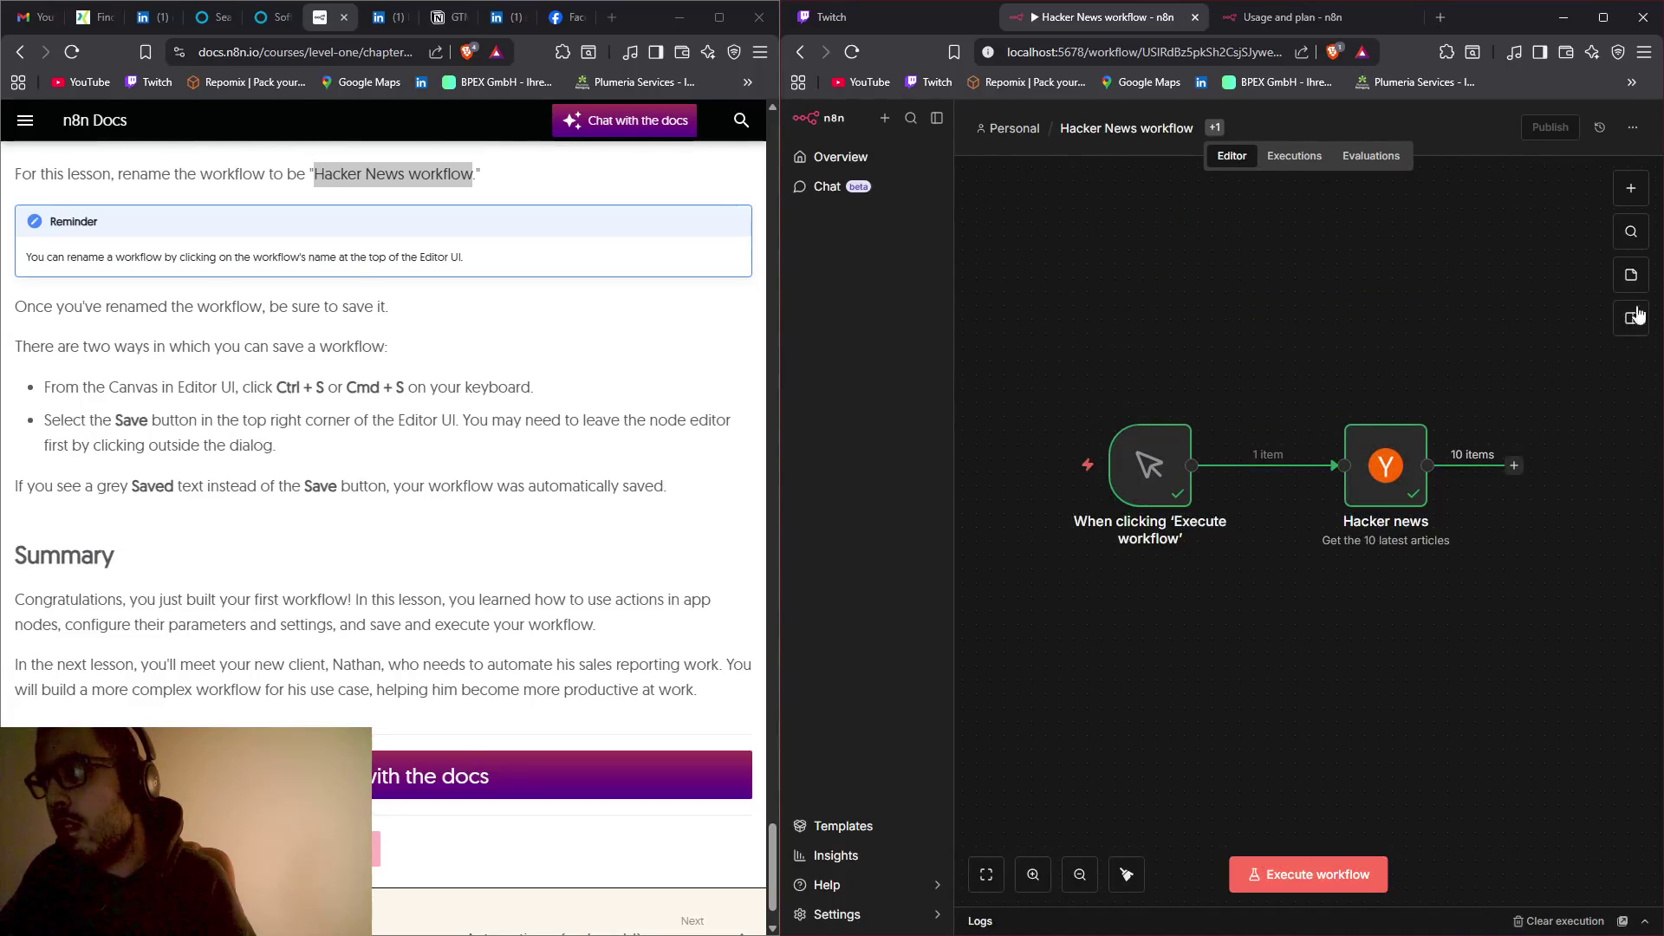
{"action": "mouse_move", "coordinate": [1006, 534]}
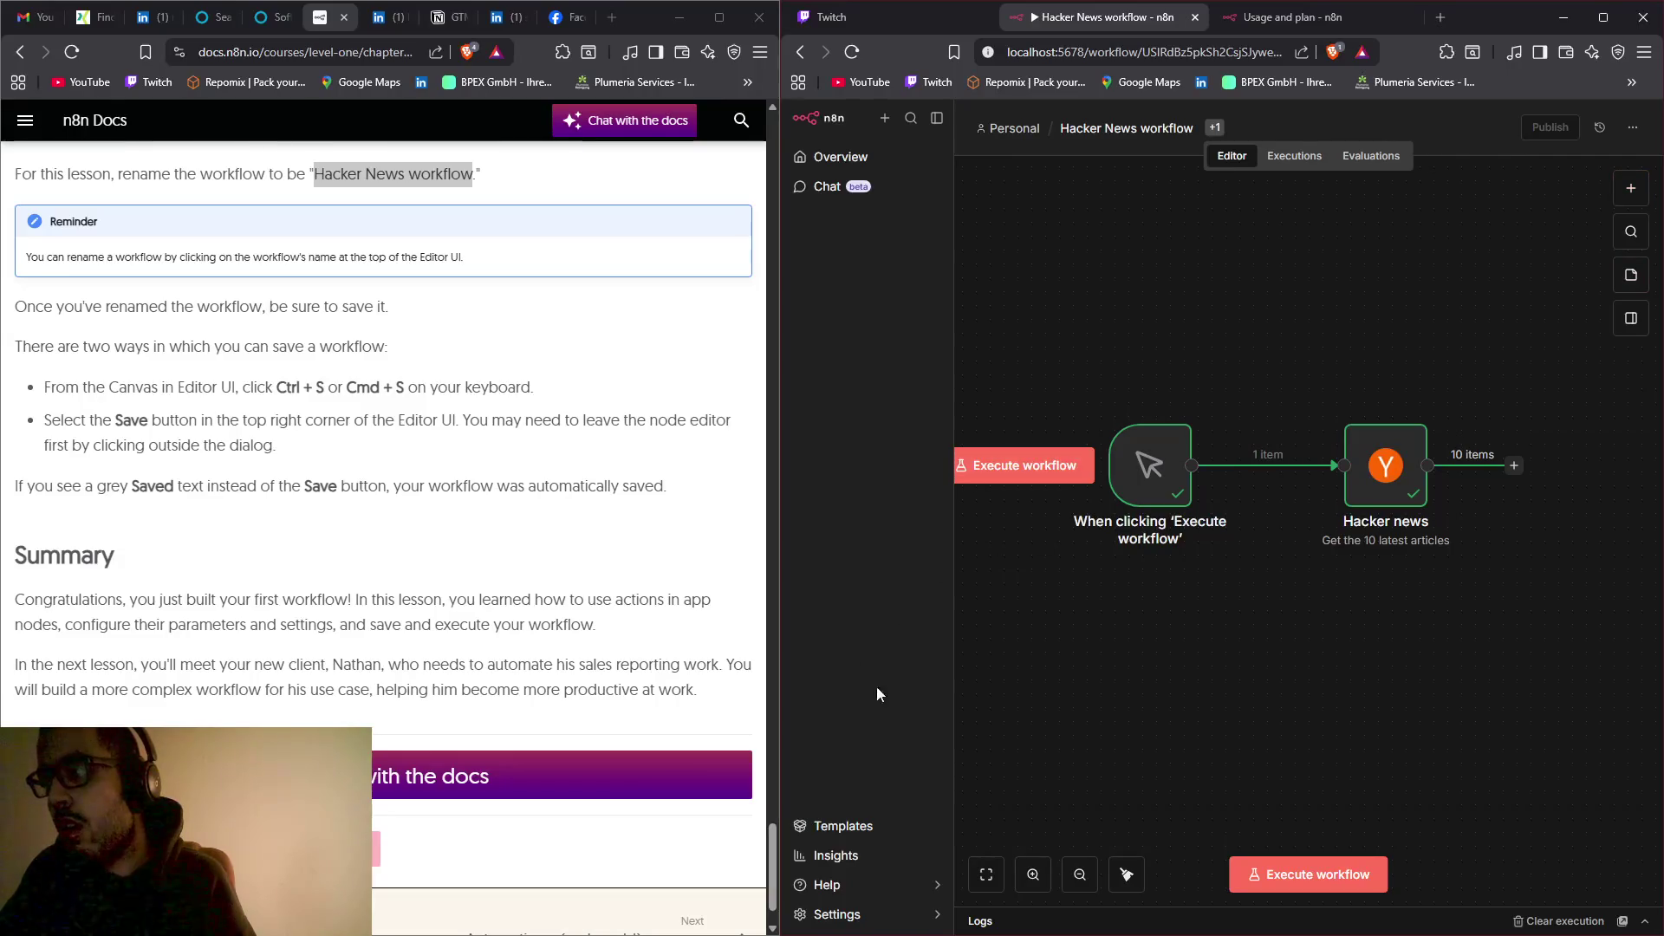
{"action": "scroll", "coordinate": [1006, 637], "scroll_direction": "up", "scroll_amount": 4}
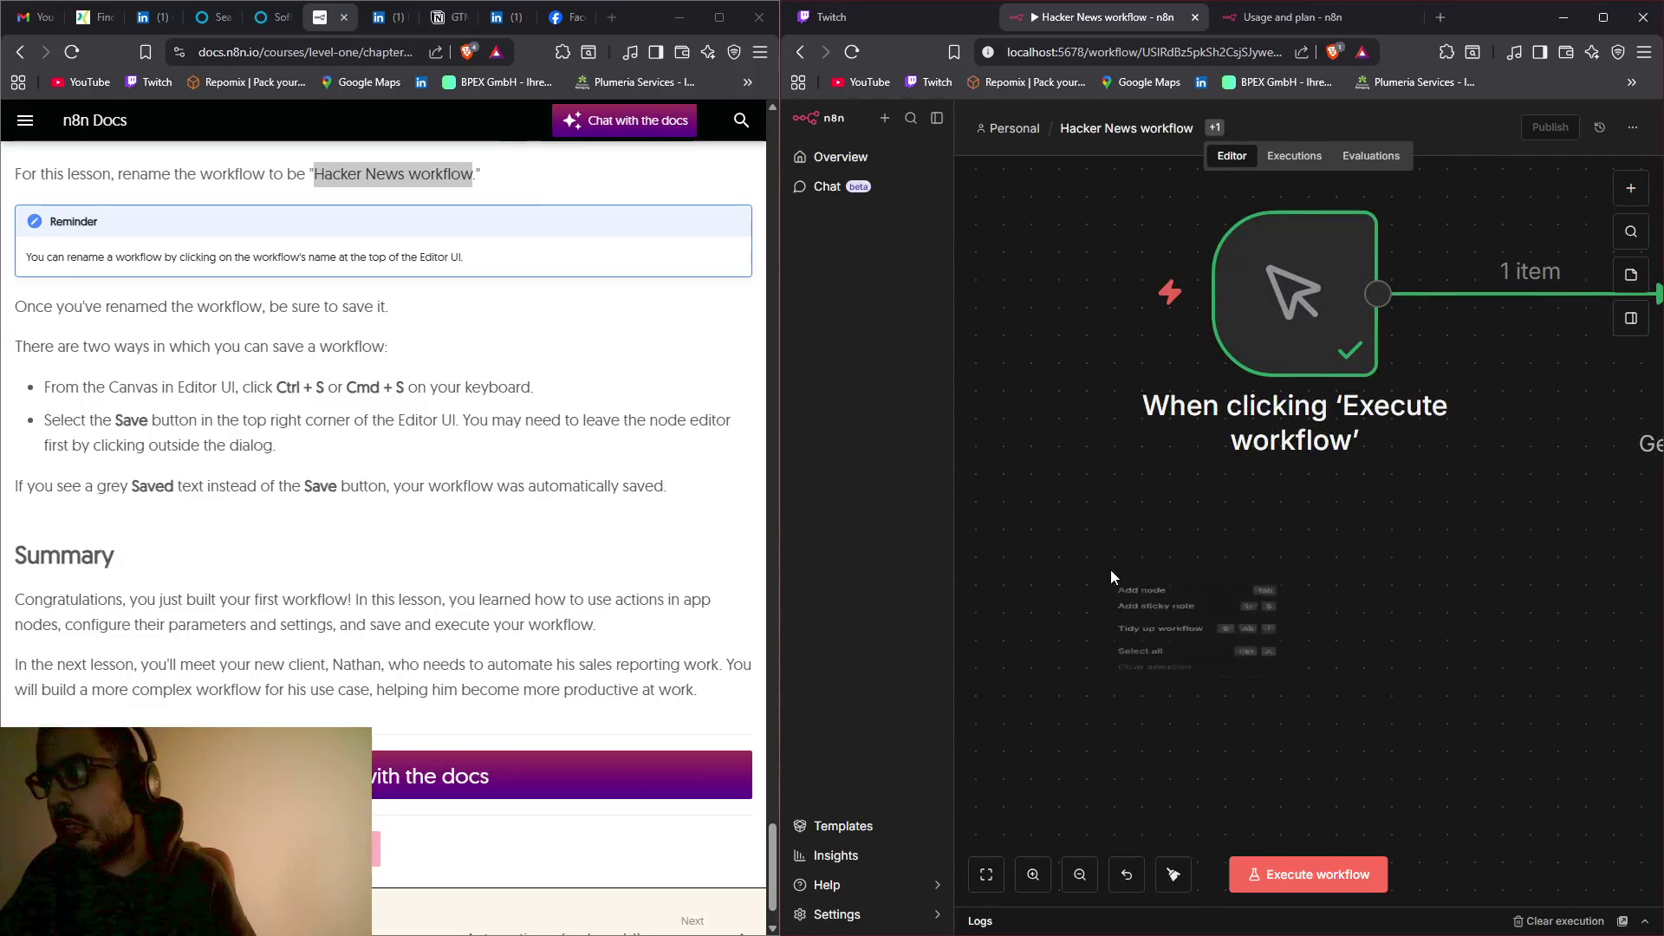
{"action": "scroll", "coordinate": [1112, 574], "scroll_direction": "up", "scroll_amount": 4}
{"action": "scroll", "coordinate": [1203, 565], "scroll_direction": "down", "scroll_amount": 5}
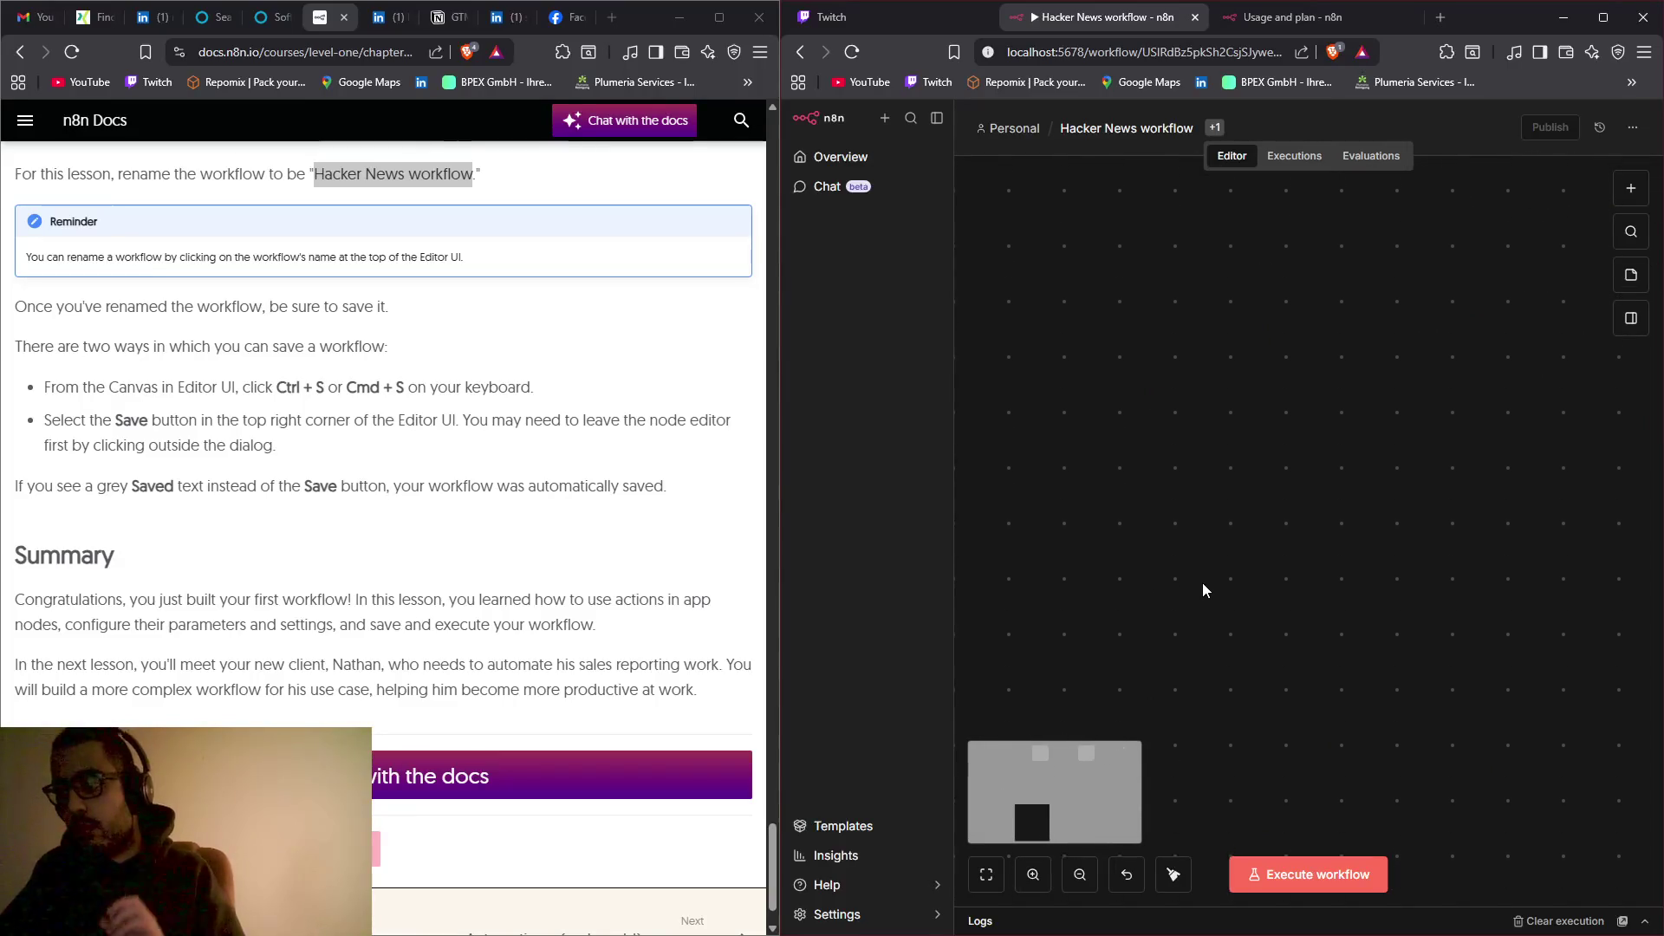
{"action": "mouse_move", "coordinate": [1259, 681]}
{"action": "left_mouse_down"}
{"action": "mouse_move", "coordinate": [981, 532]}
{"action": "mouse_move", "coordinate": [1121, 615]}
{"action": "left_mouse_up"}
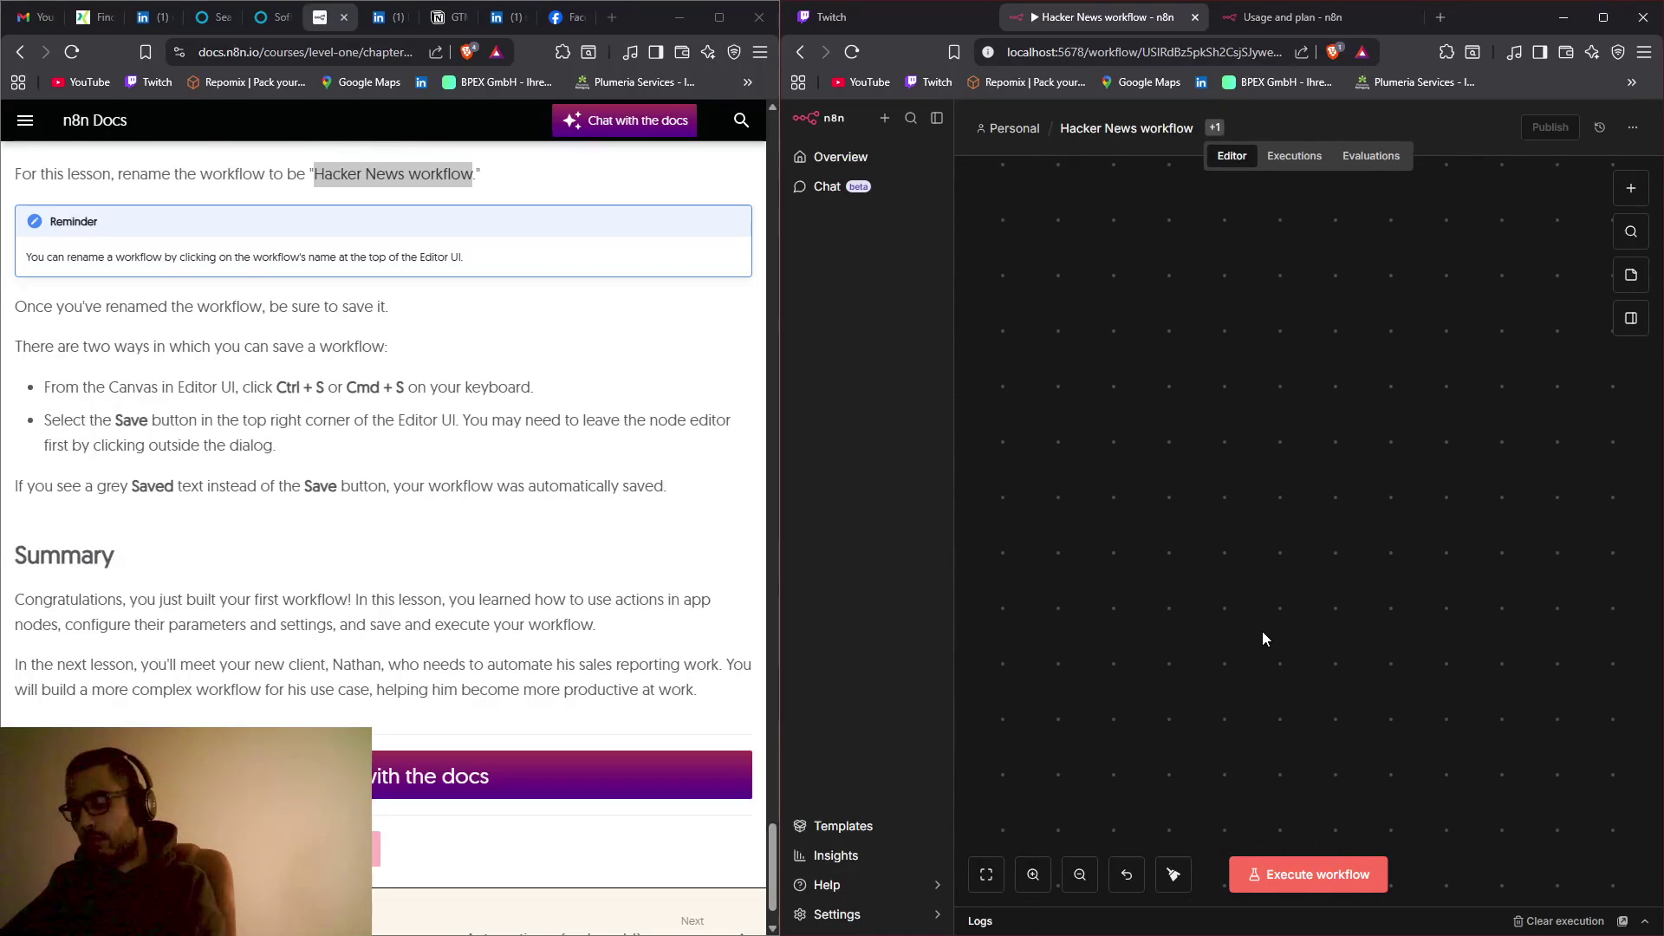
{"action": "scroll", "coordinate": [1262, 631], "scroll_direction": "up", "scroll_amount": 3}
{"action": "scroll", "coordinate": [1261, 629], "scroll_direction": "up", "scroll_amount": 4}
{"action": "scroll", "coordinate": [1260, 632], "scroll_direction": "down", "scroll_amount": 2}
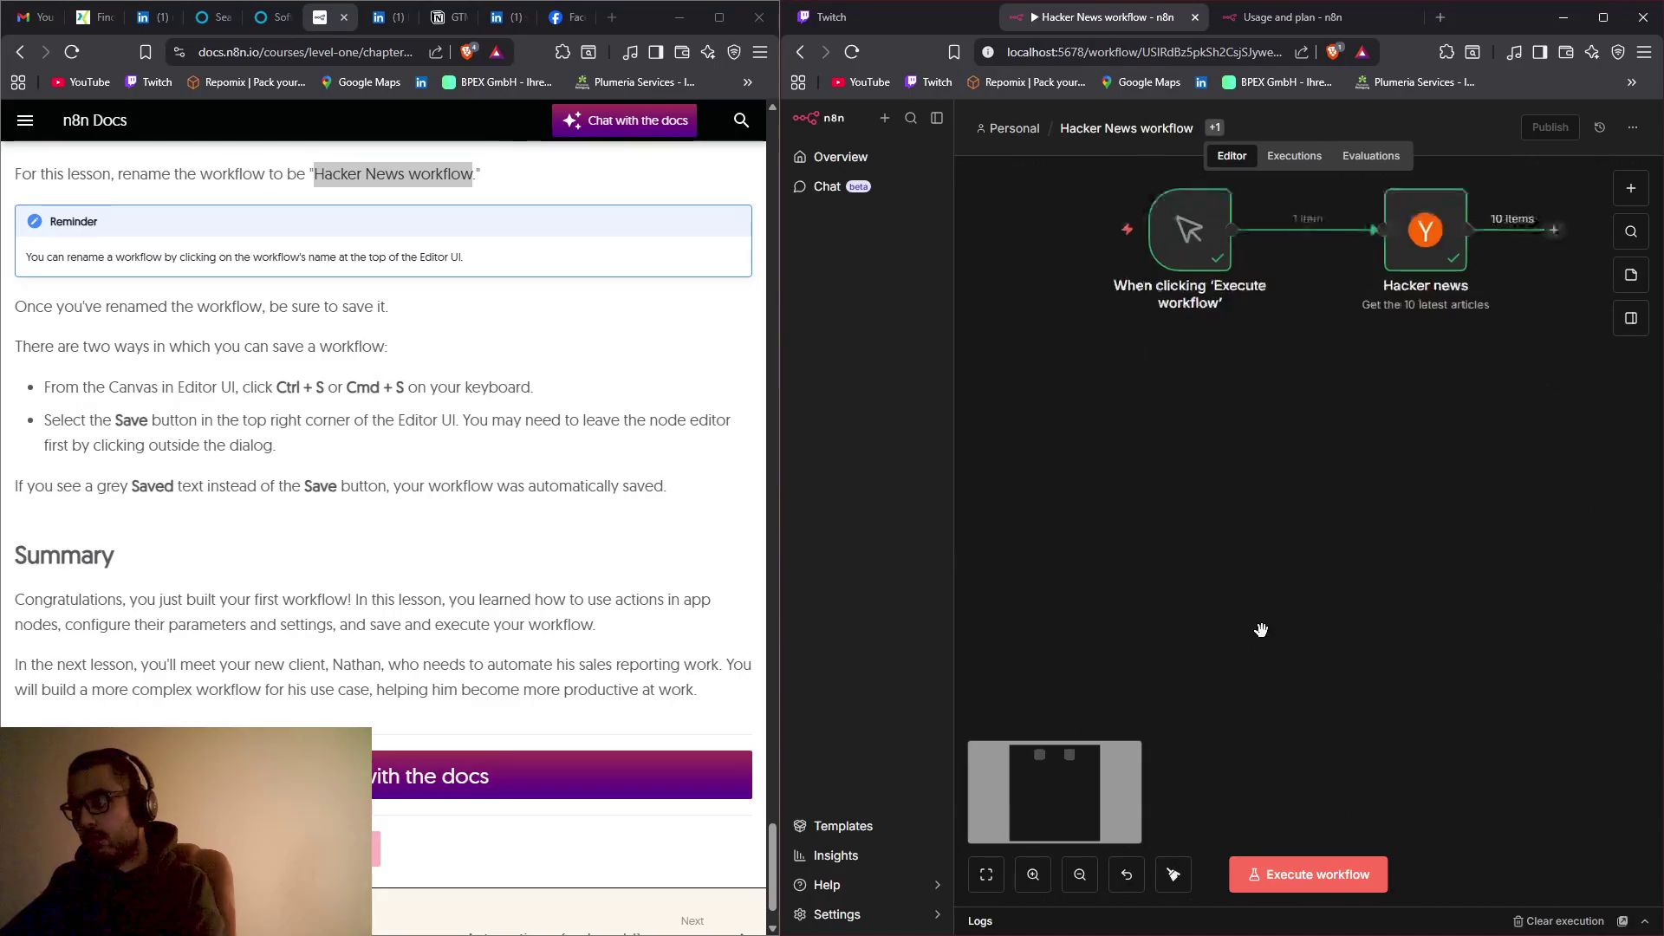
{"action": "scroll", "coordinate": [1264, 520], "scroll_direction": "up", "scroll_amount": 5}
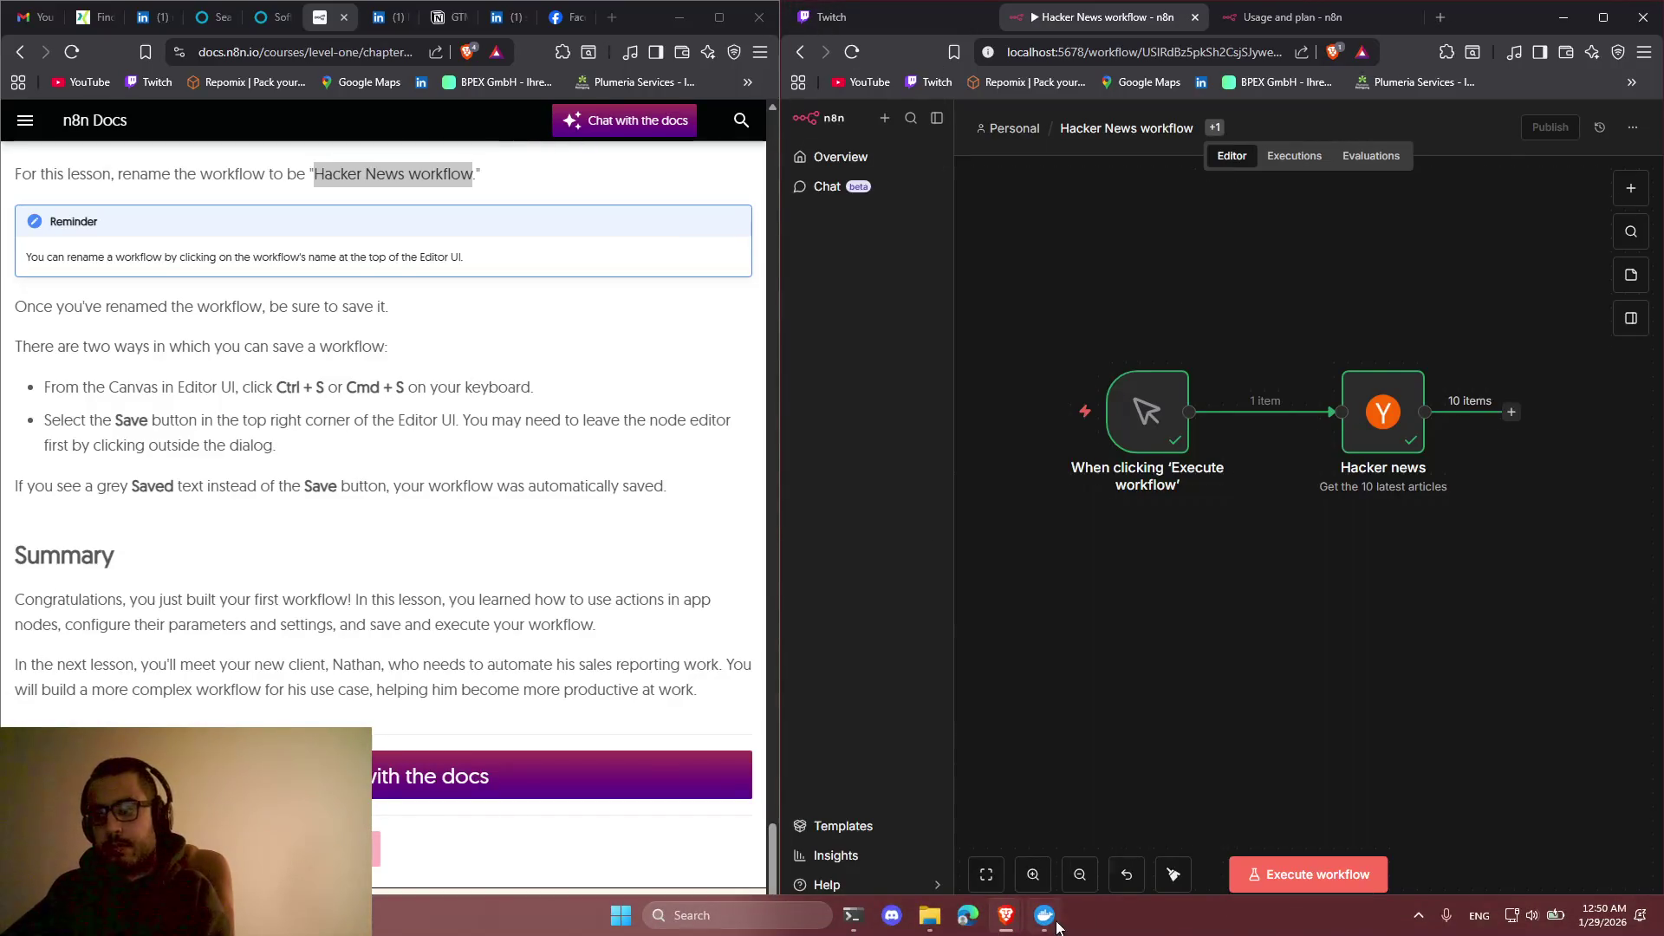
{"action": "left_click", "coordinate": [1420, 914]}
{"action": "right_click", "coordinate": [1423, 827]}
{"action": "left_click", "coordinate": [1476, 804]}
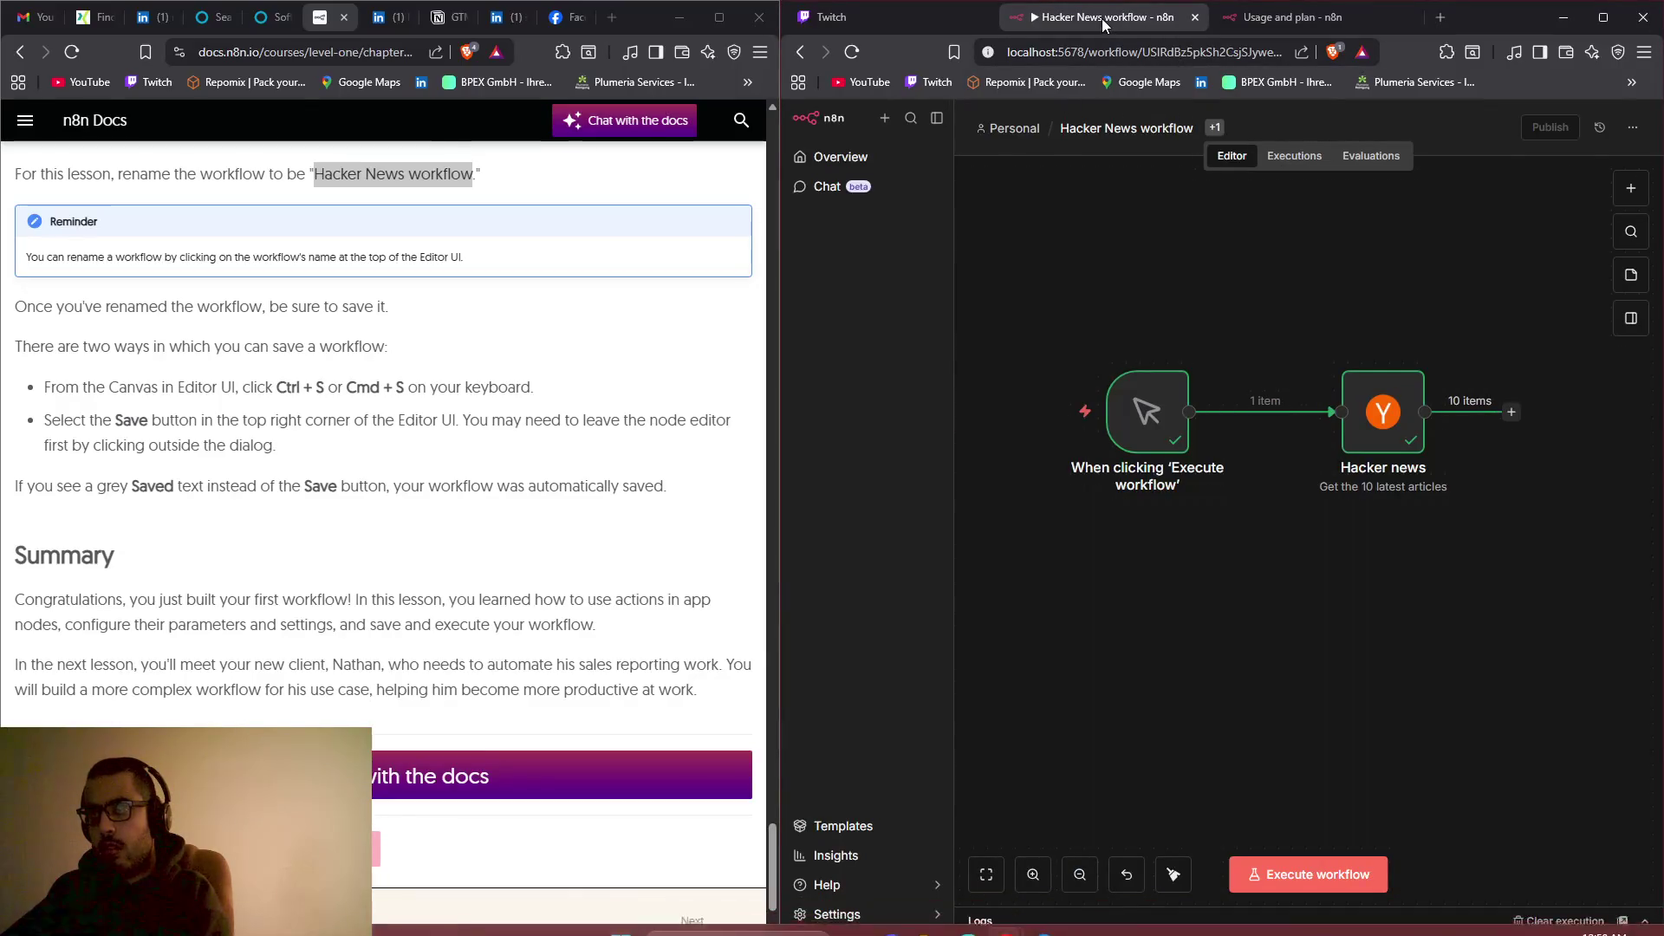
{"action": "left_click", "coordinate": [913, 15]}
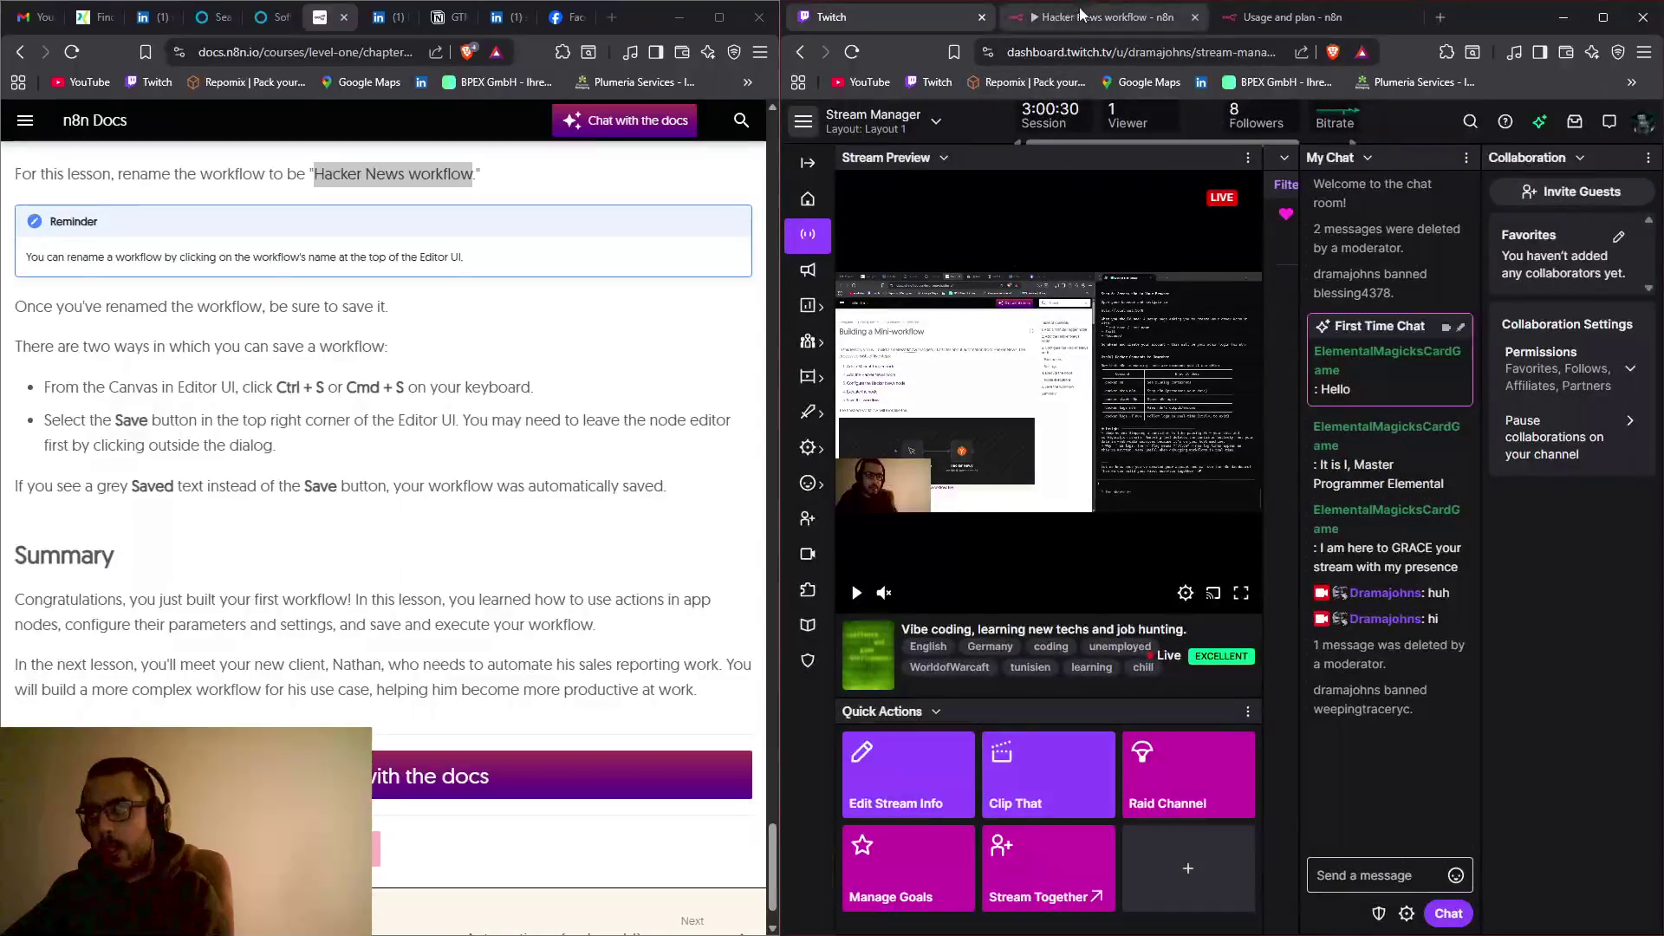
{"action": "left_click", "coordinate": [1089, 14]}
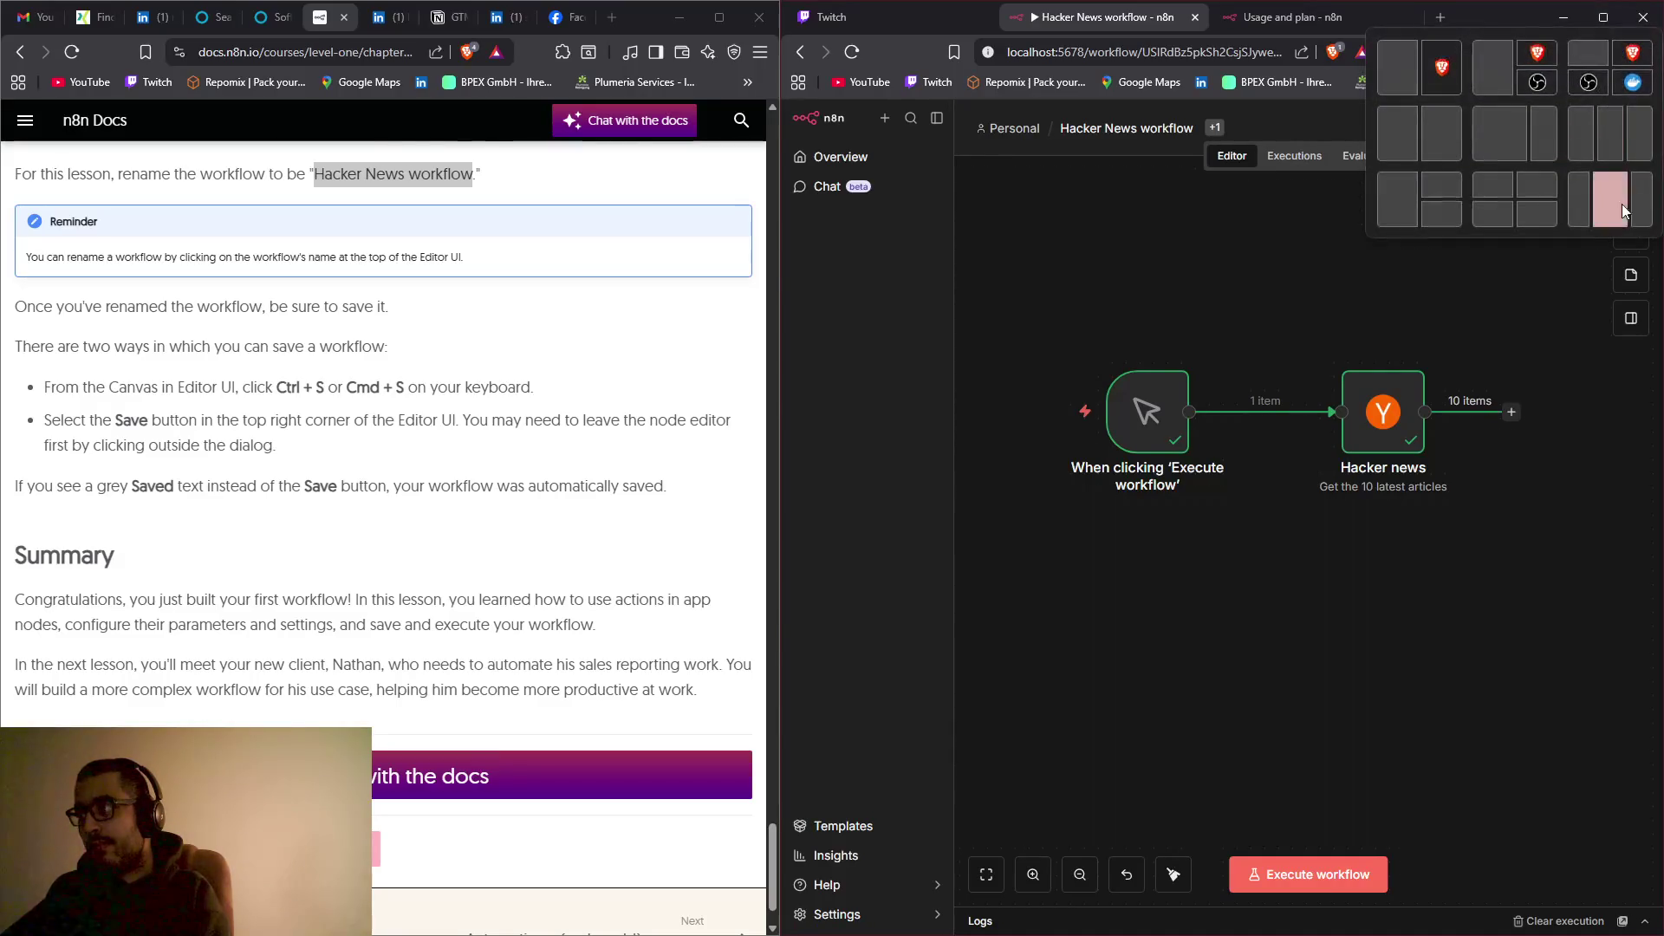
Step: Open the pinned-parameter panel, then scroll through the command bar's commands and close it
{"action": "left_click", "coordinate": [1630, 318]}
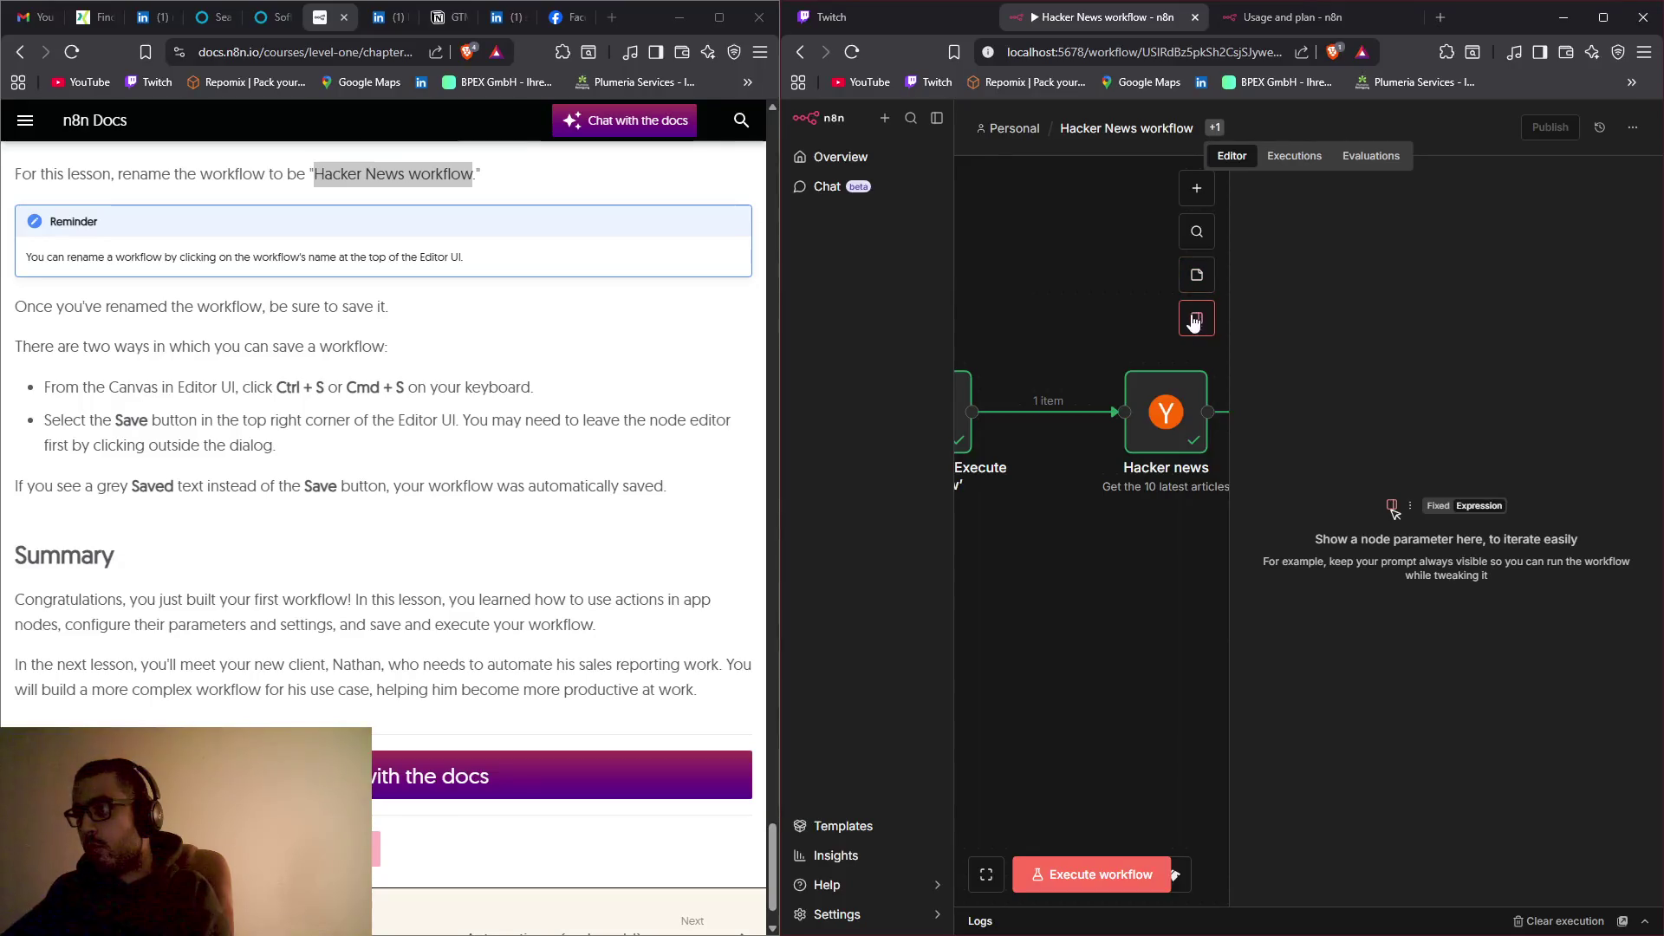
{"action": "left_click", "coordinate": [1204, 241]}
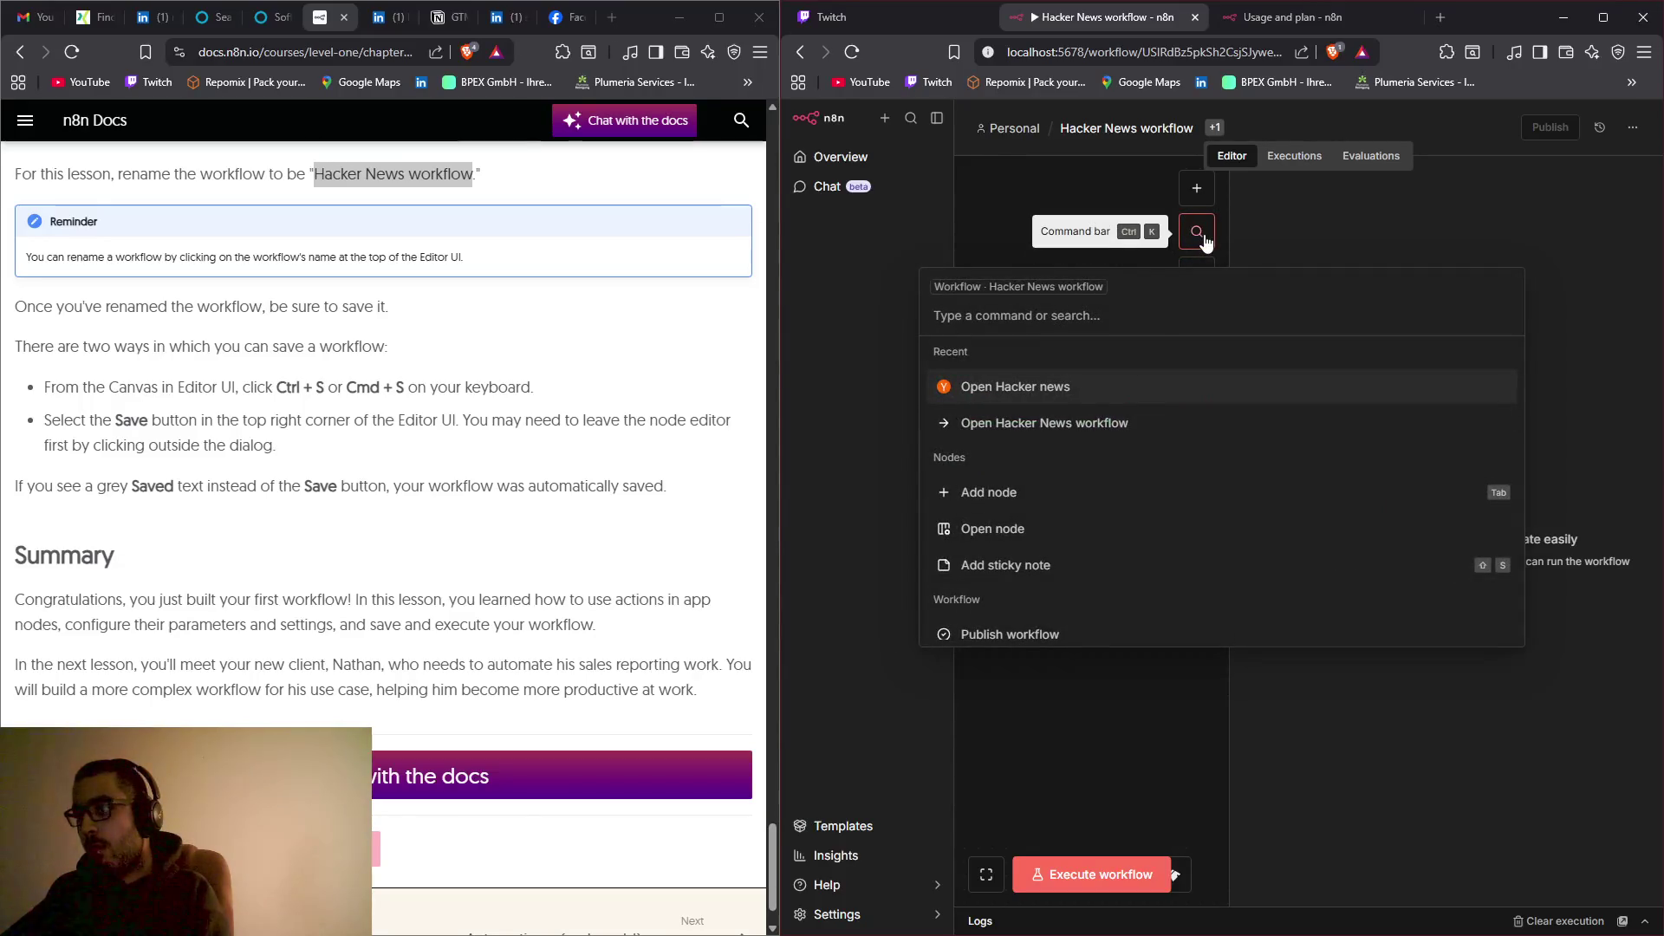
{"action": "scroll", "coordinate": [1158, 460], "scroll_direction": "down", "scroll_amount": 2}
{"action": "scroll", "coordinate": [1158, 475], "scroll_direction": "down", "scroll_amount": 3}
{"action": "scroll", "coordinate": [1158, 476], "scroll_direction": "down", "scroll_amount": 5}
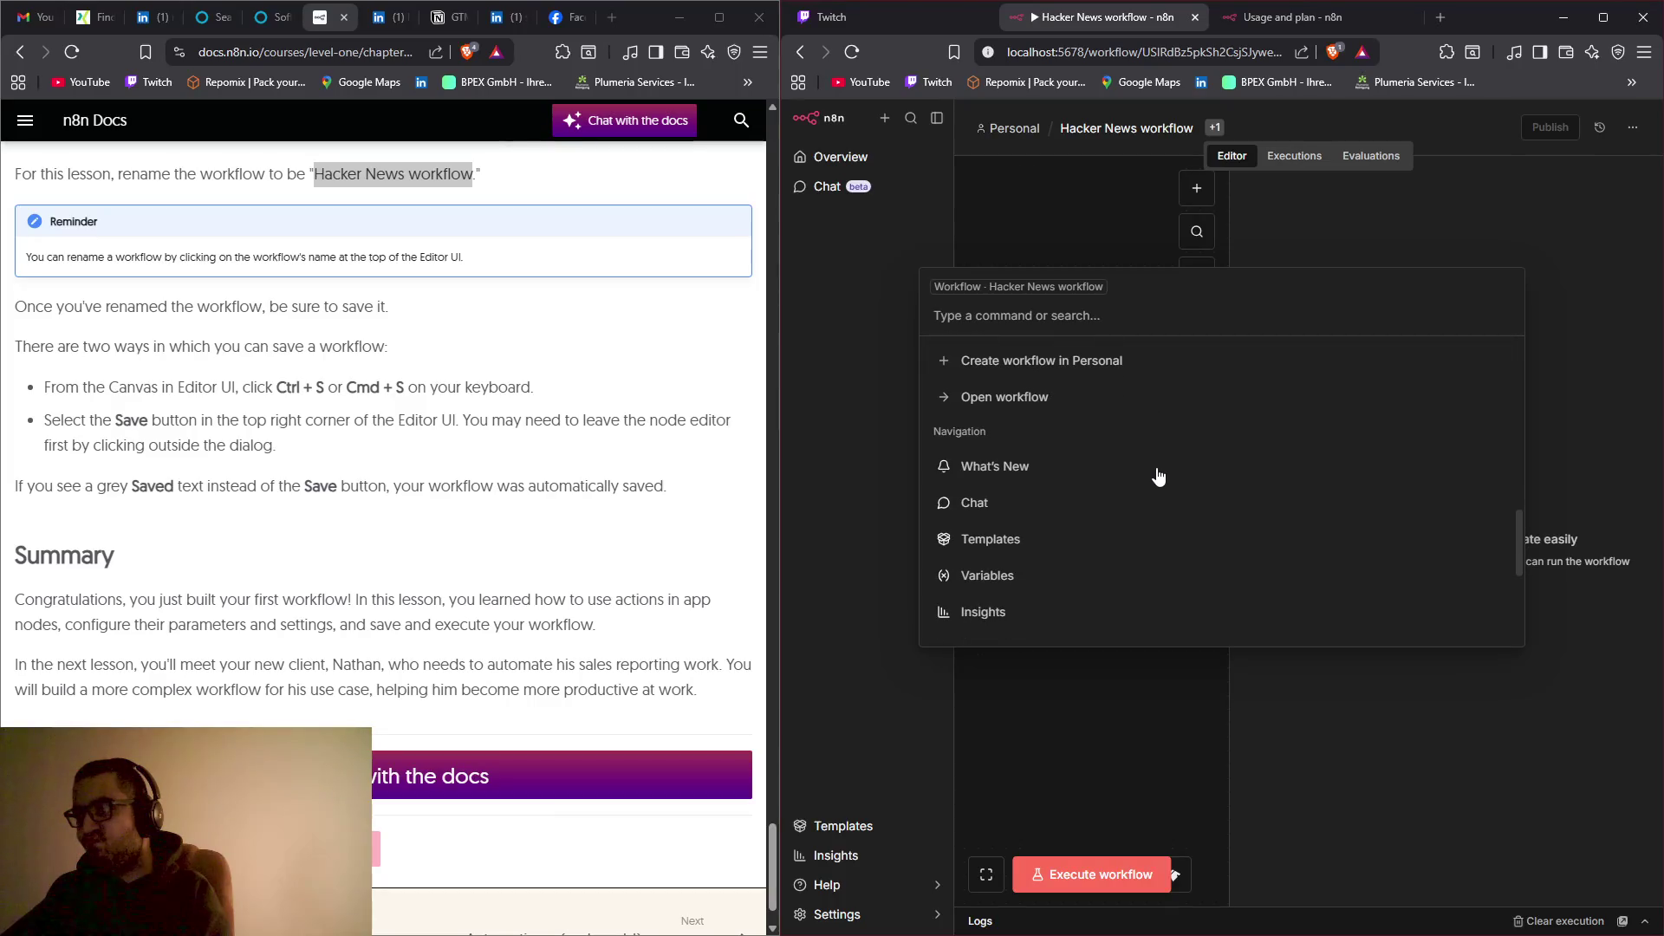
{"action": "scroll", "coordinate": [1158, 476], "scroll_direction": "down", "scroll_amount": 5}
{"action": "scroll", "coordinate": [1158, 476], "scroll_direction": "down", "scroll_amount": 2}
{"action": "left_click", "coordinate": [1152, 210]}
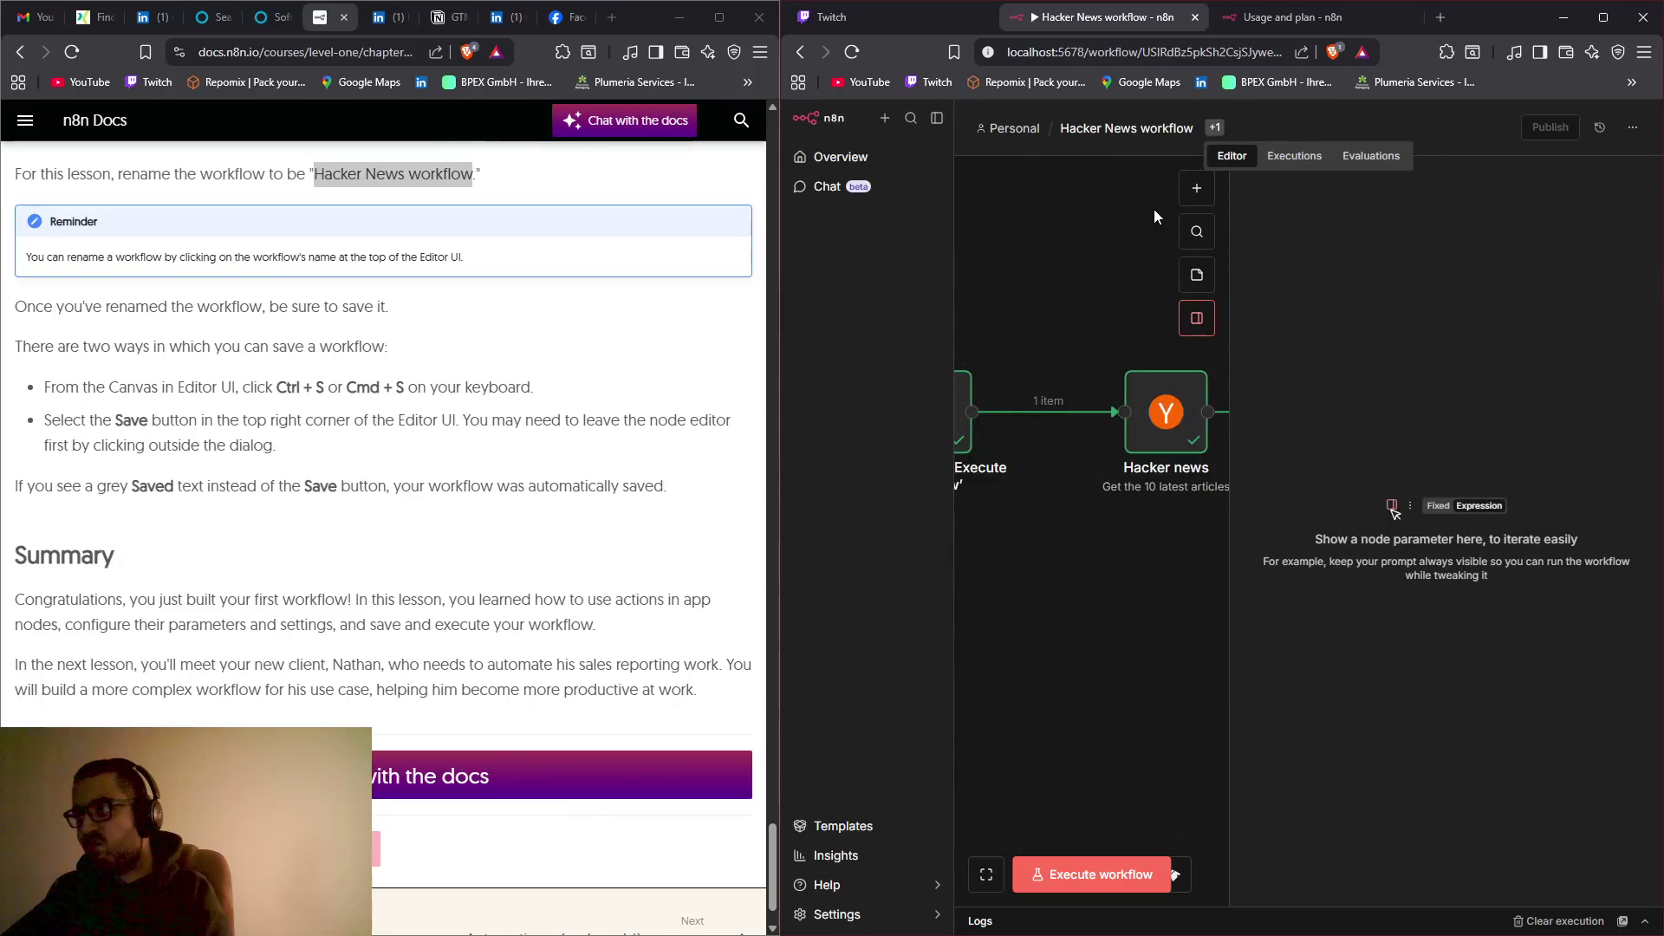
Step: Collapse the side panel, glance at Executions and Evaluations, then return to the Editor canvas
{"action": "left_click", "coordinate": [1197, 318]}
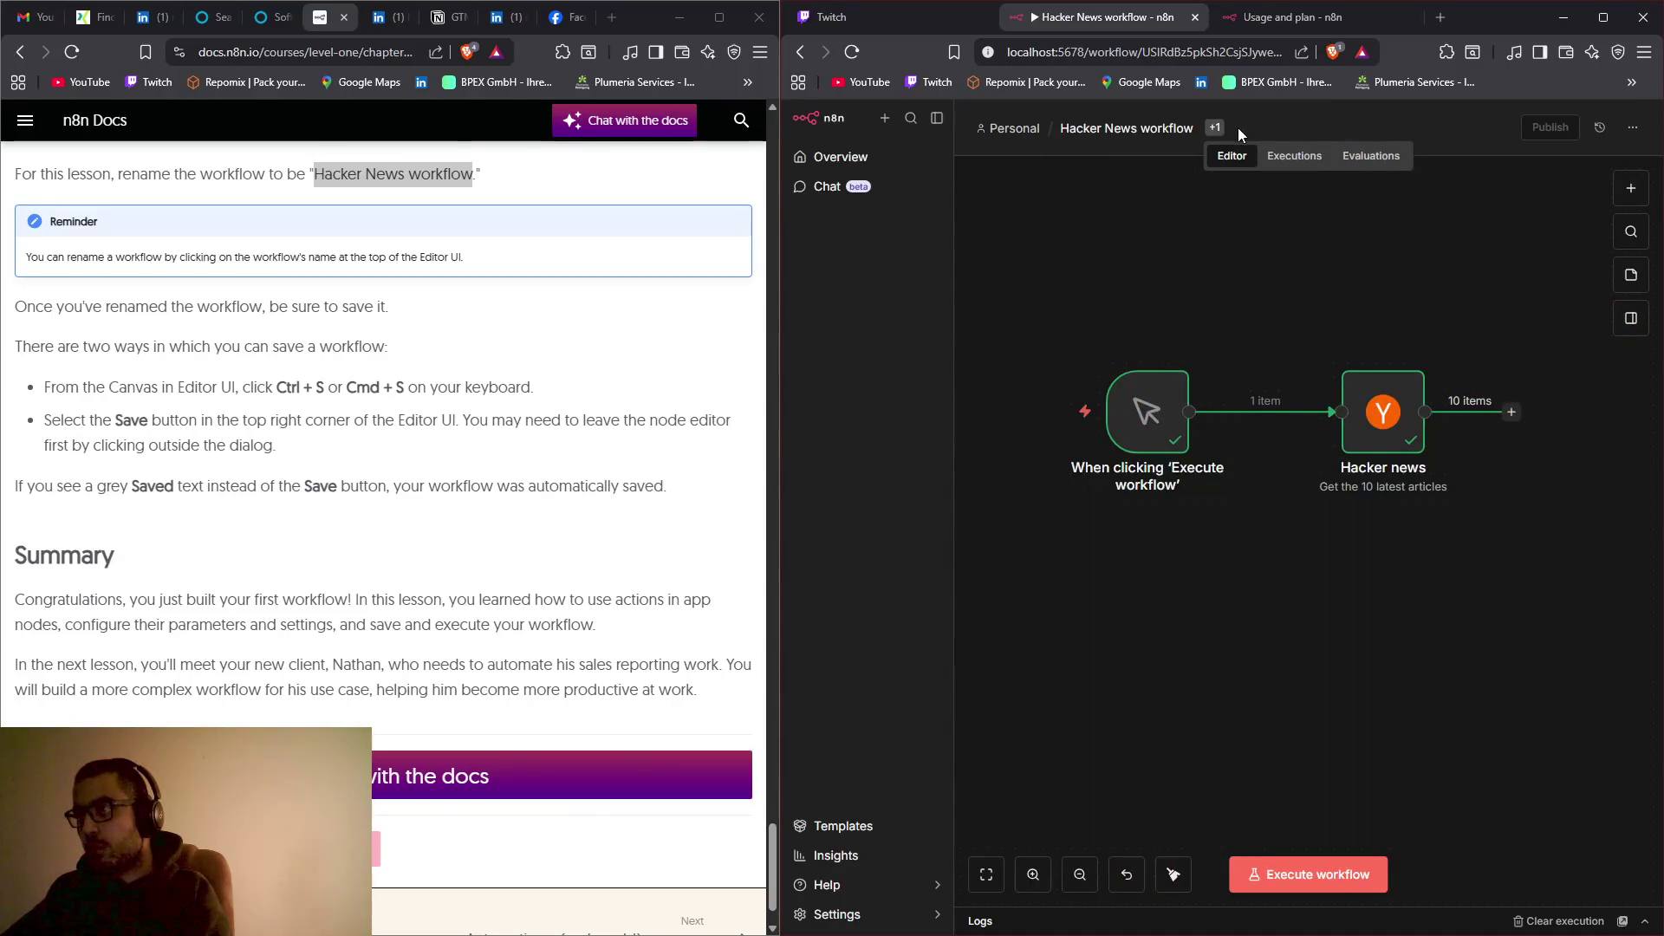
{"action": "left_click", "coordinate": [1295, 156]}
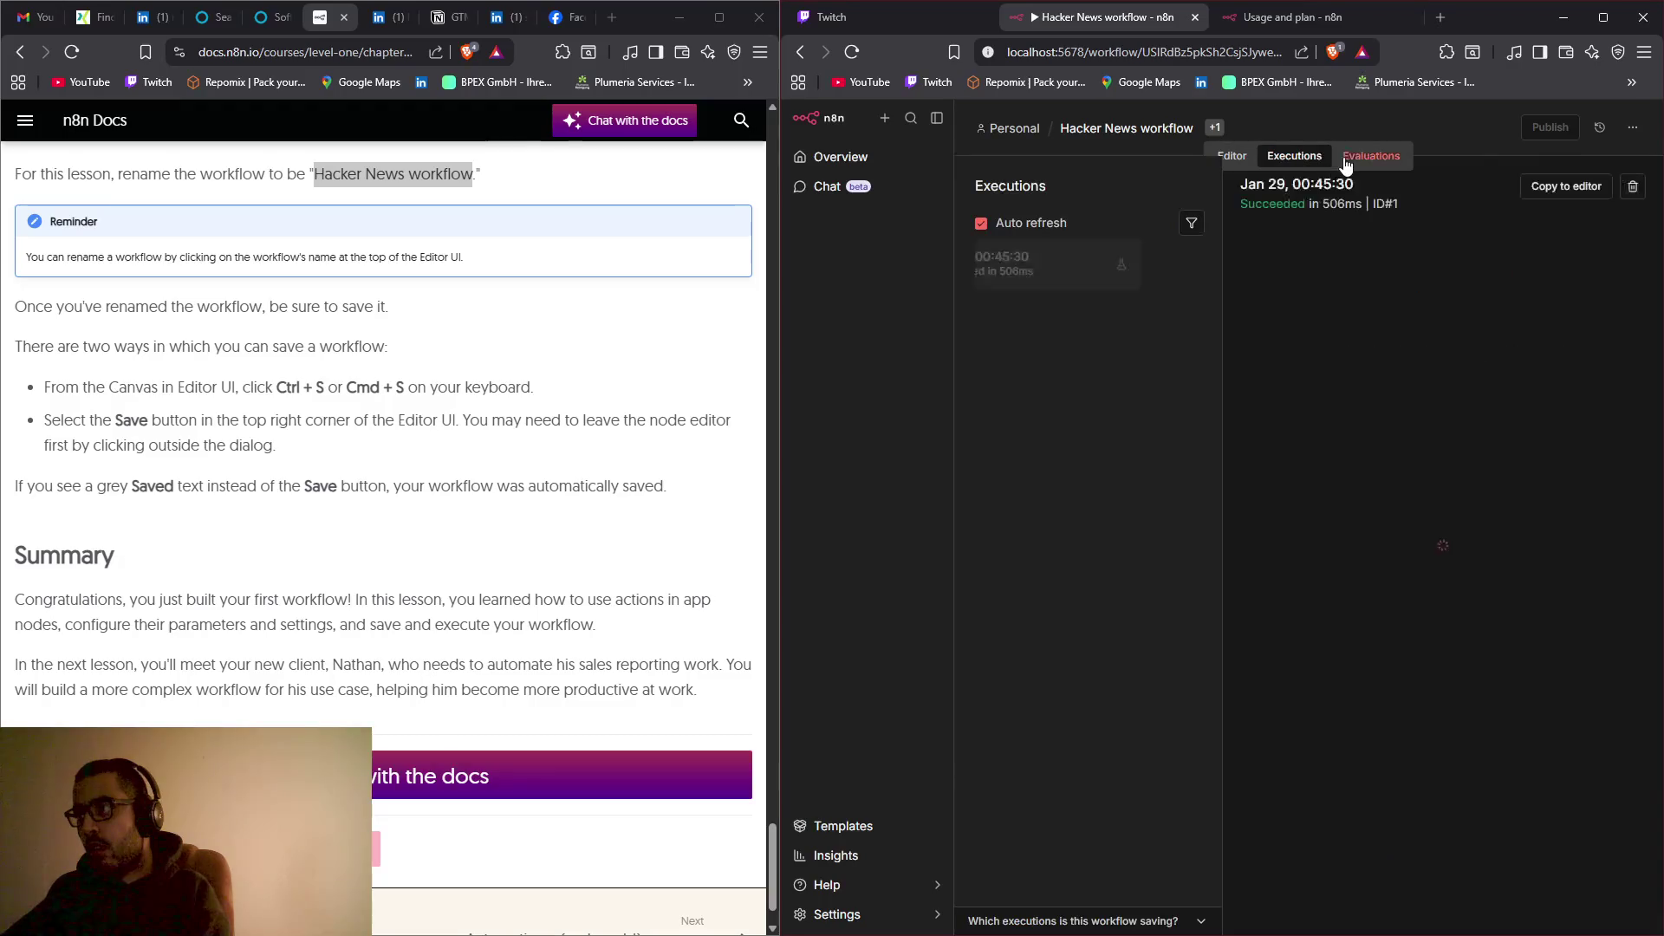
{"action": "left_click", "coordinate": [1363, 160]}
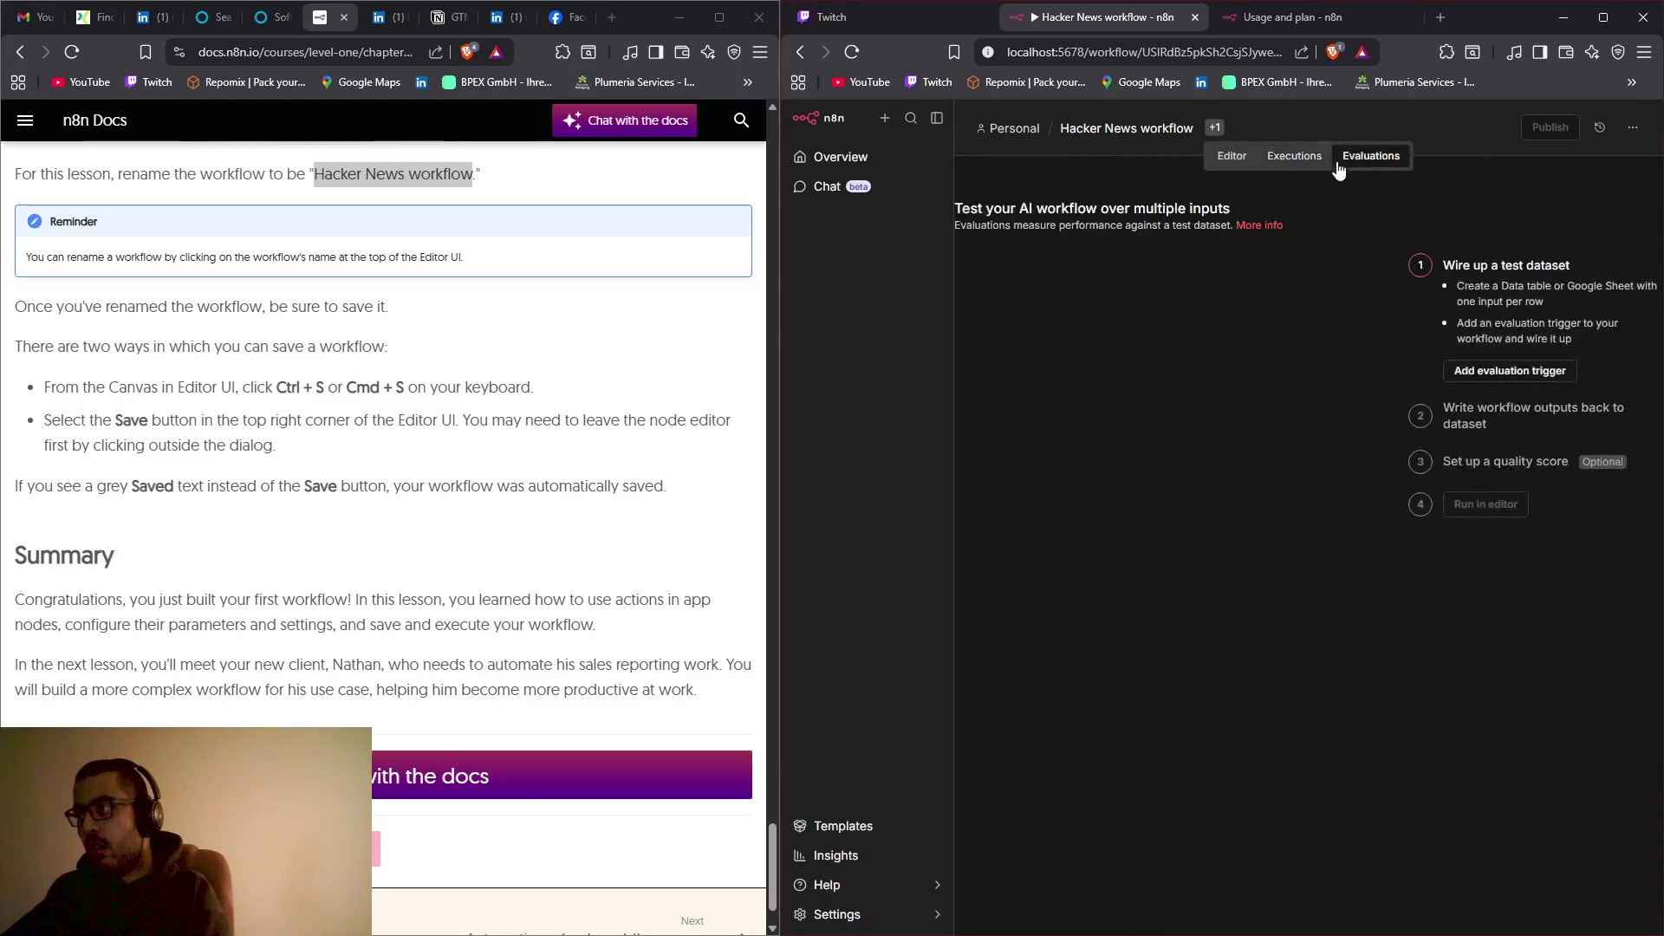
{"action": "left_click", "coordinate": [1240, 160]}
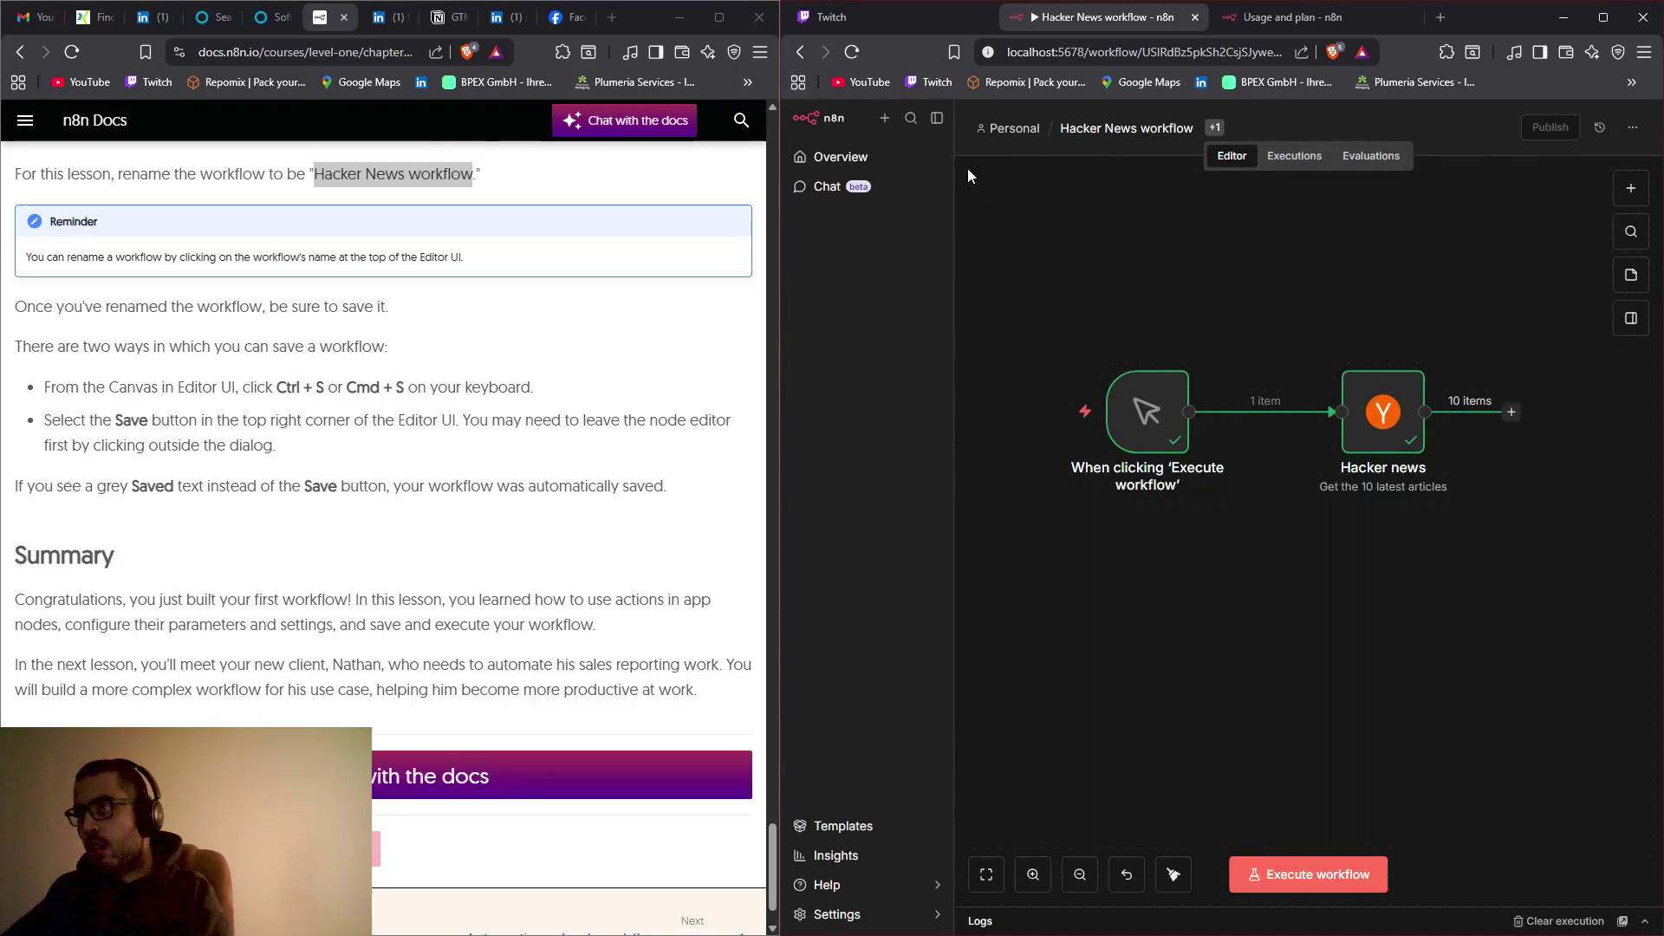
Step: Start editing the workflow name, then dismiss it leaving the name unchanged
{"action": "left_click", "coordinate": [1098, 132]}
{"action": "right_click", "coordinate": [1097, 132]}
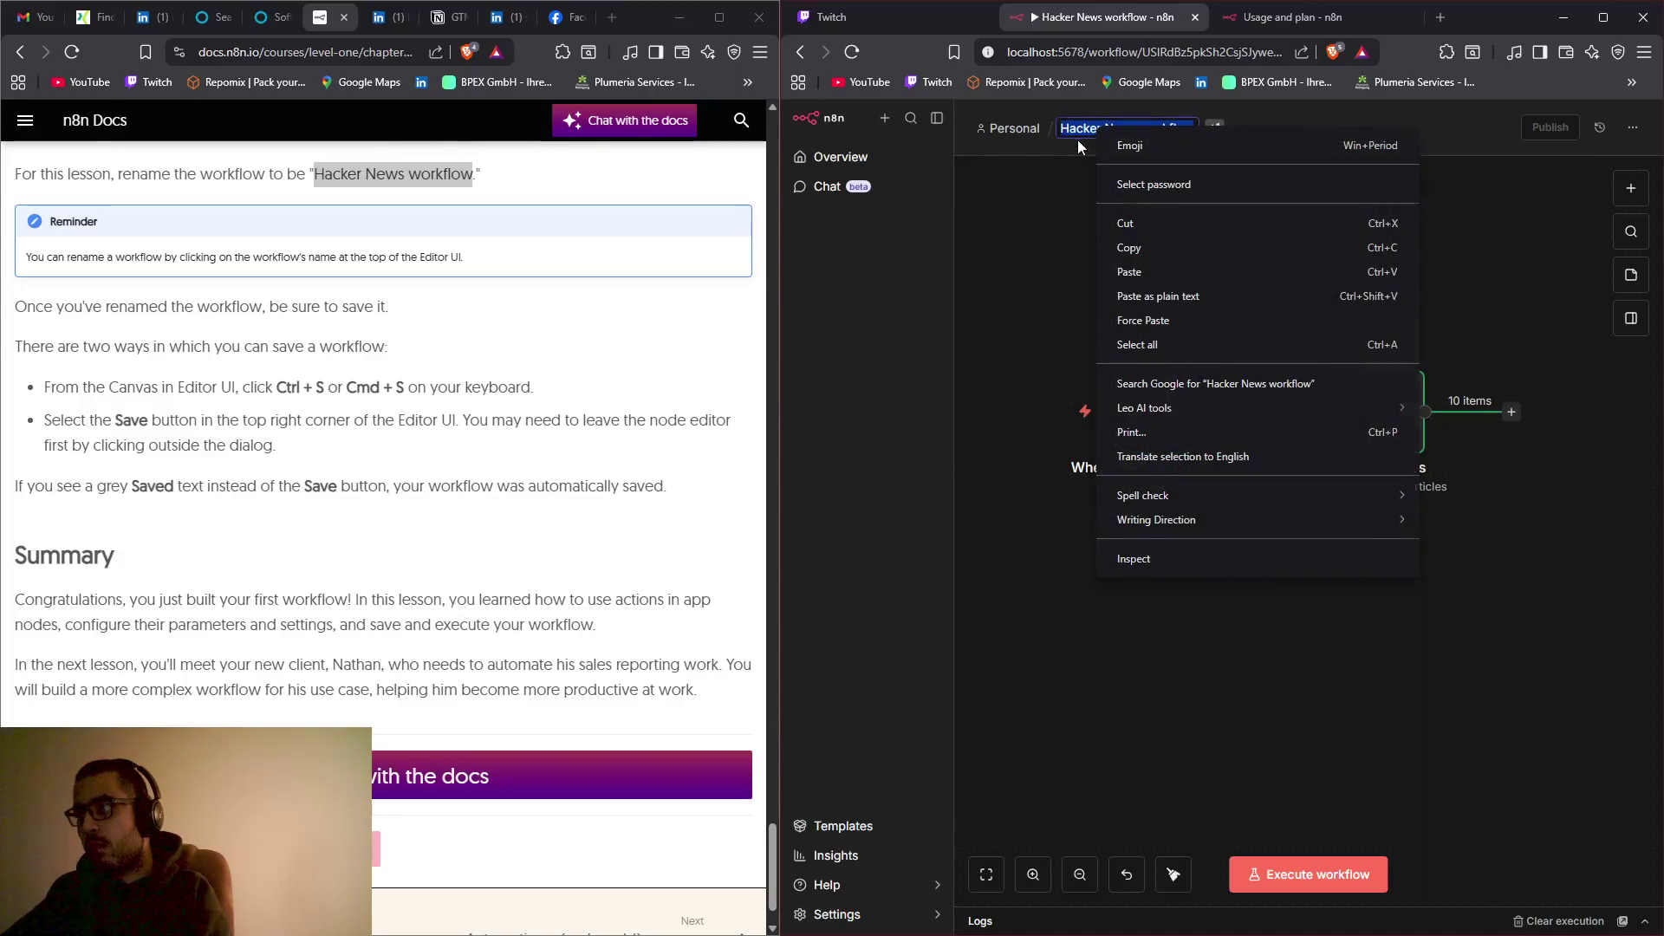
{"action": "left_click", "coordinate": [1074, 139]}
Step: Confirm the learning tag in the tags editor, then use Reset Zoom to recentre both nodes
{"action": "left_click", "coordinate": [1215, 127]}
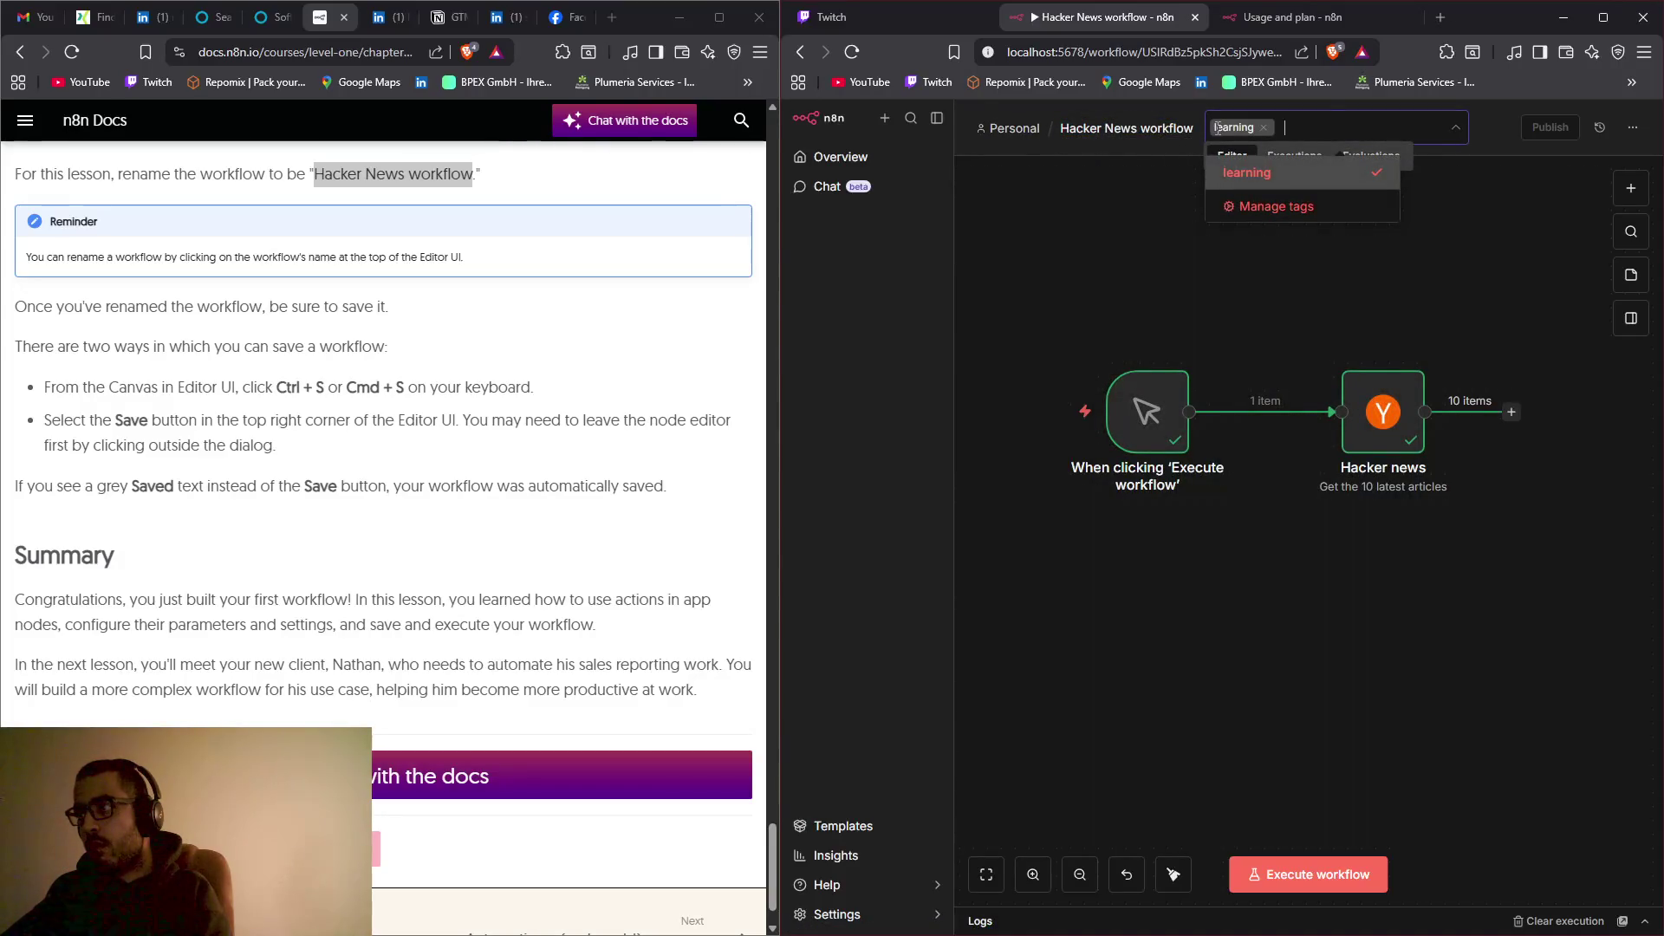
{"action": "left_click", "coordinate": [1165, 180]}
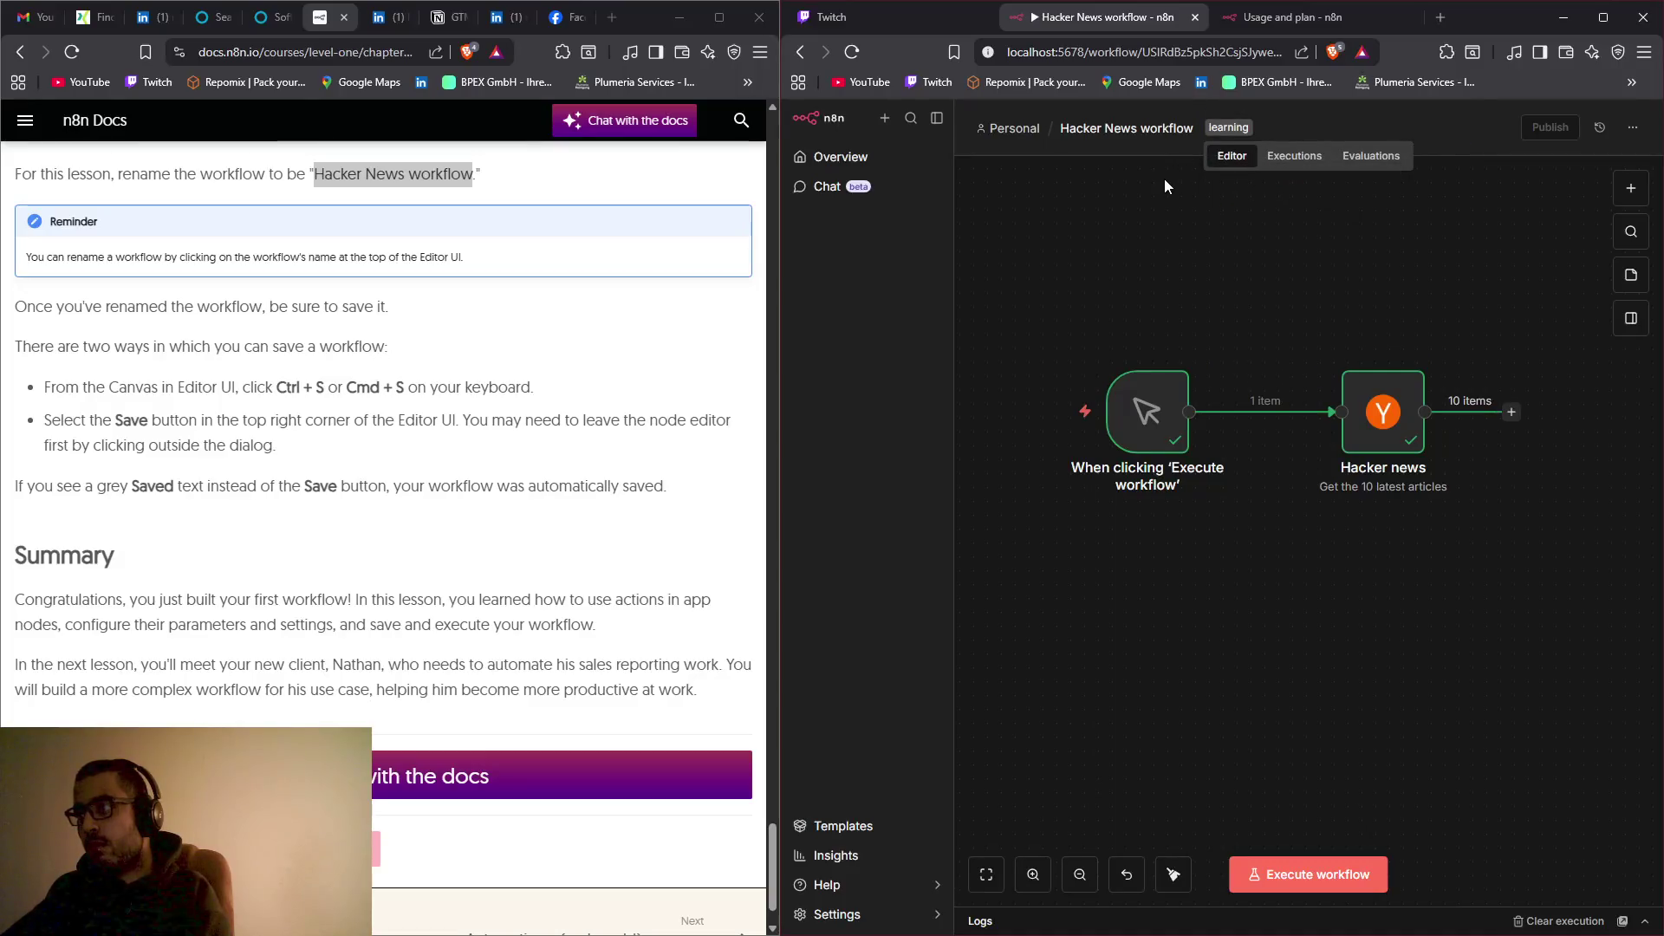
{"action": "left_click", "coordinate": [1635, 130]}
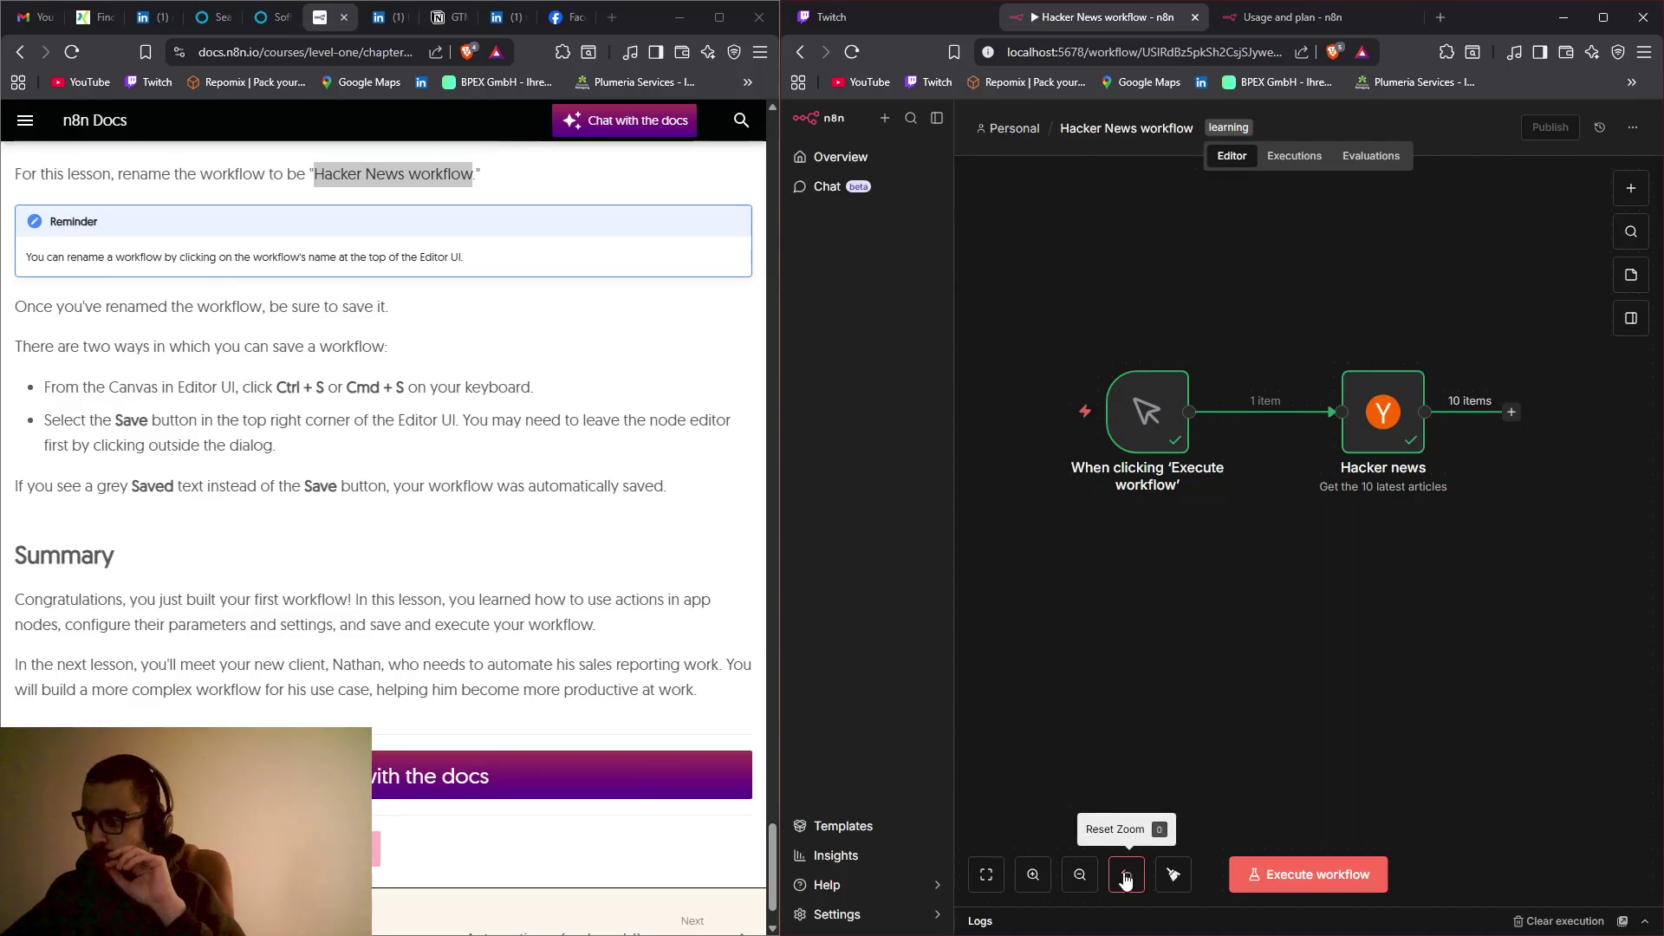
{"action": "left_click", "coordinate": [986, 877]}
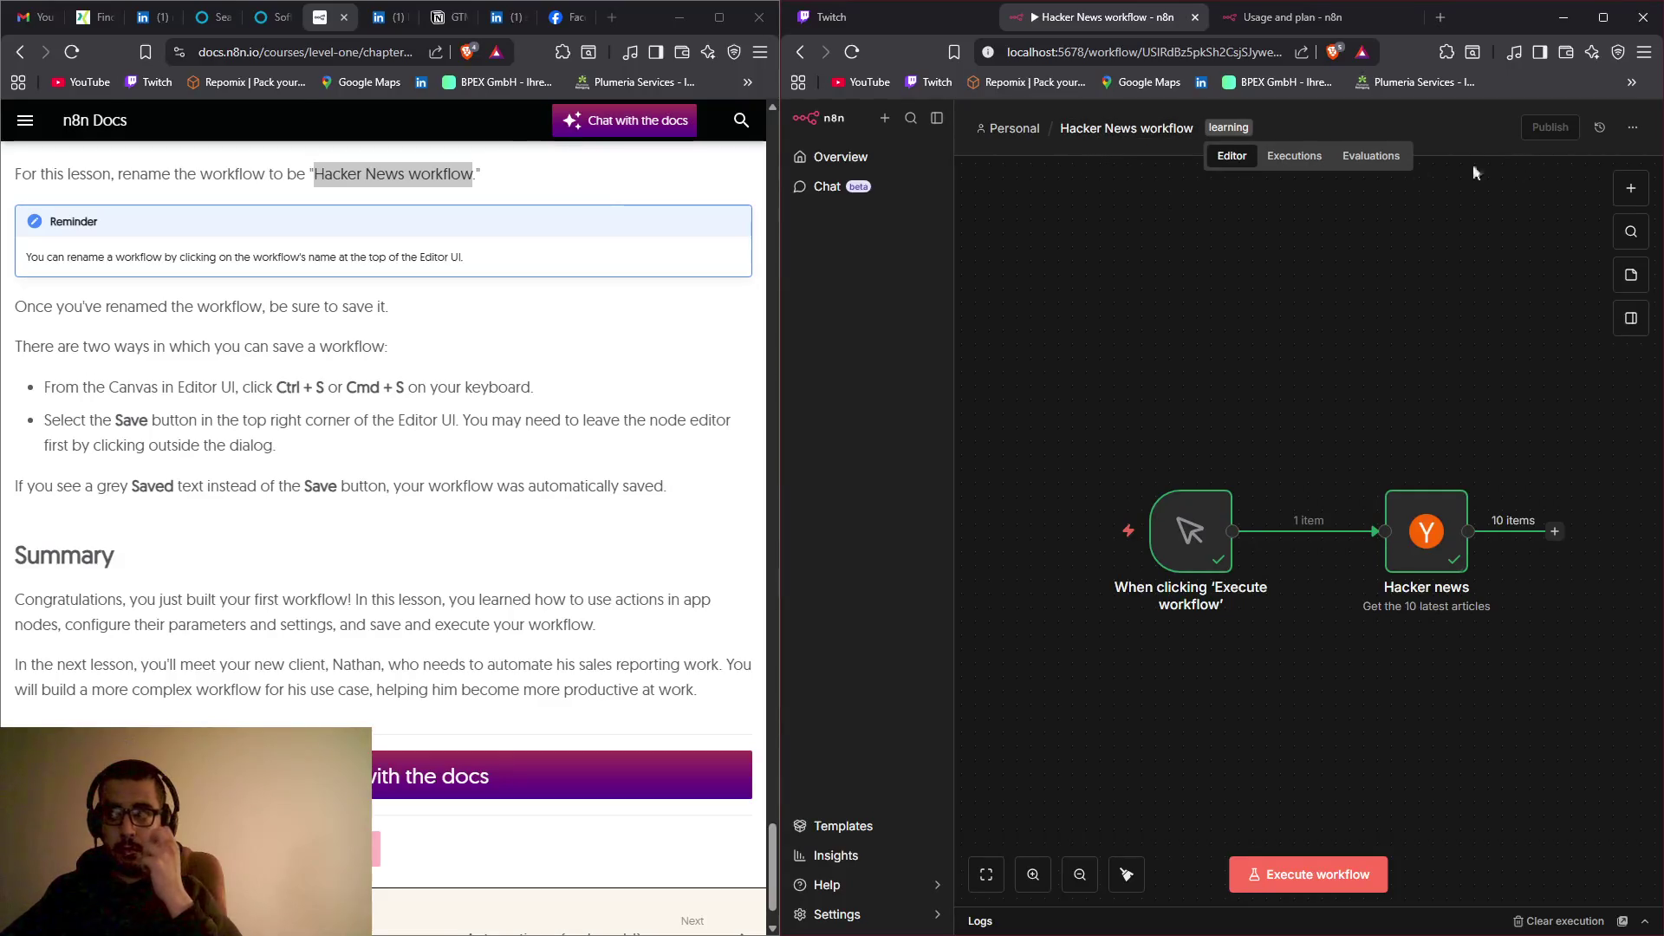
Step: Inspect the saved version and its Actions list in Version History, then go to the Personal workflow list
{"action": "left_click", "coordinate": [1602, 130]}
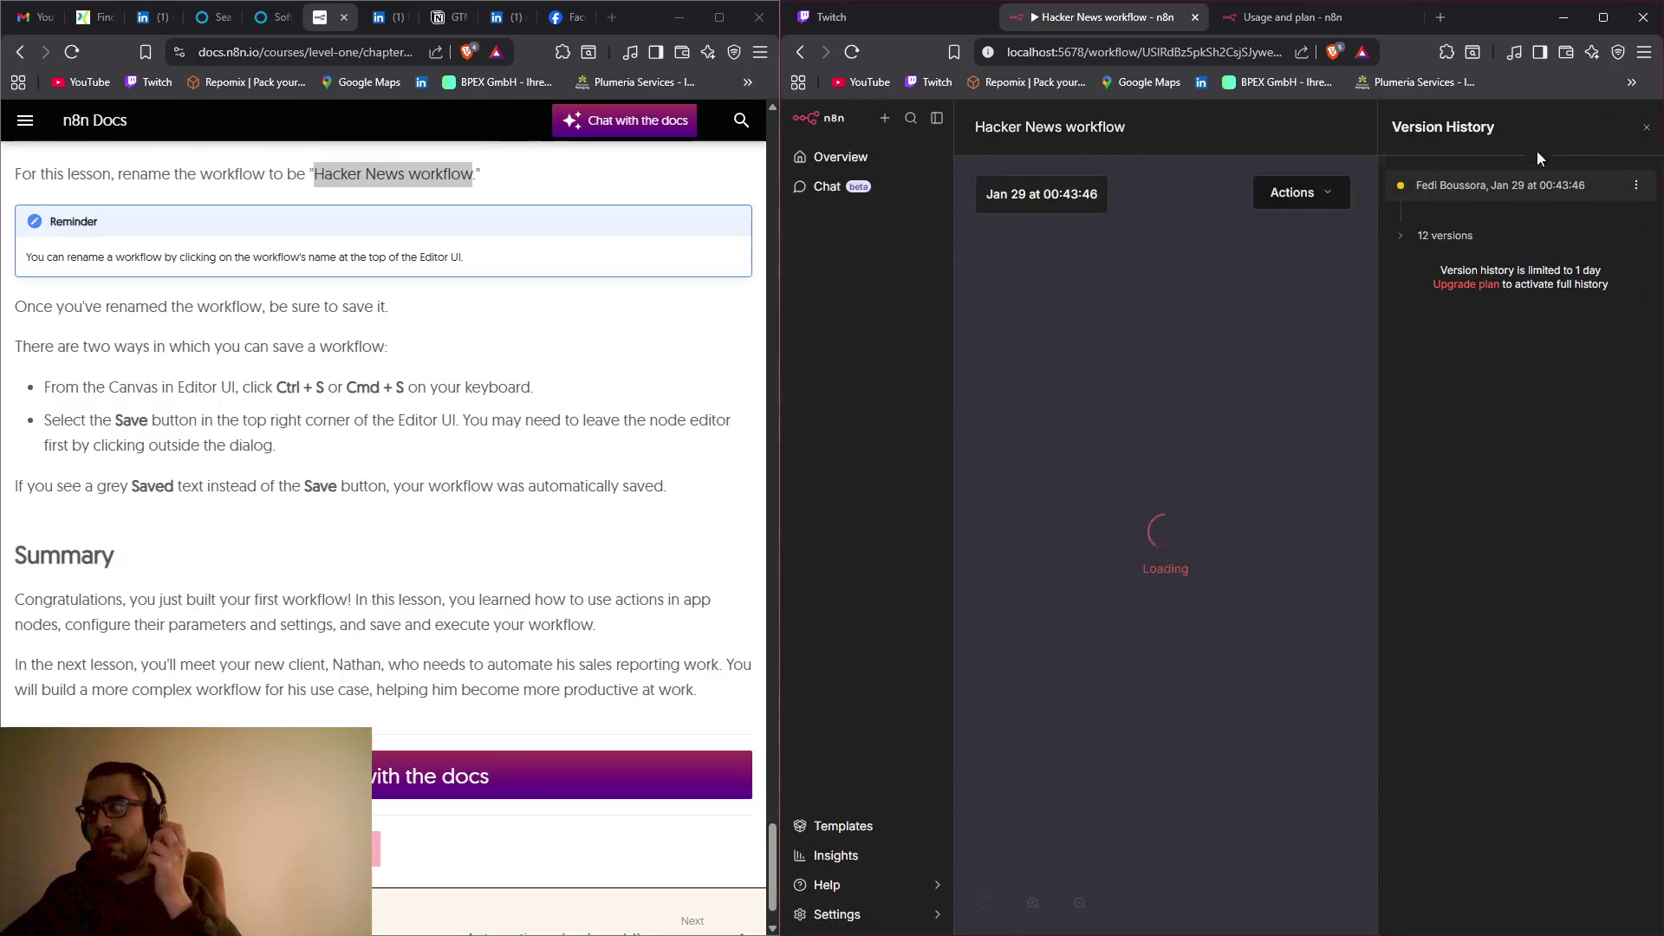
{"action": "left_click", "coordinate": [1327, 194]}
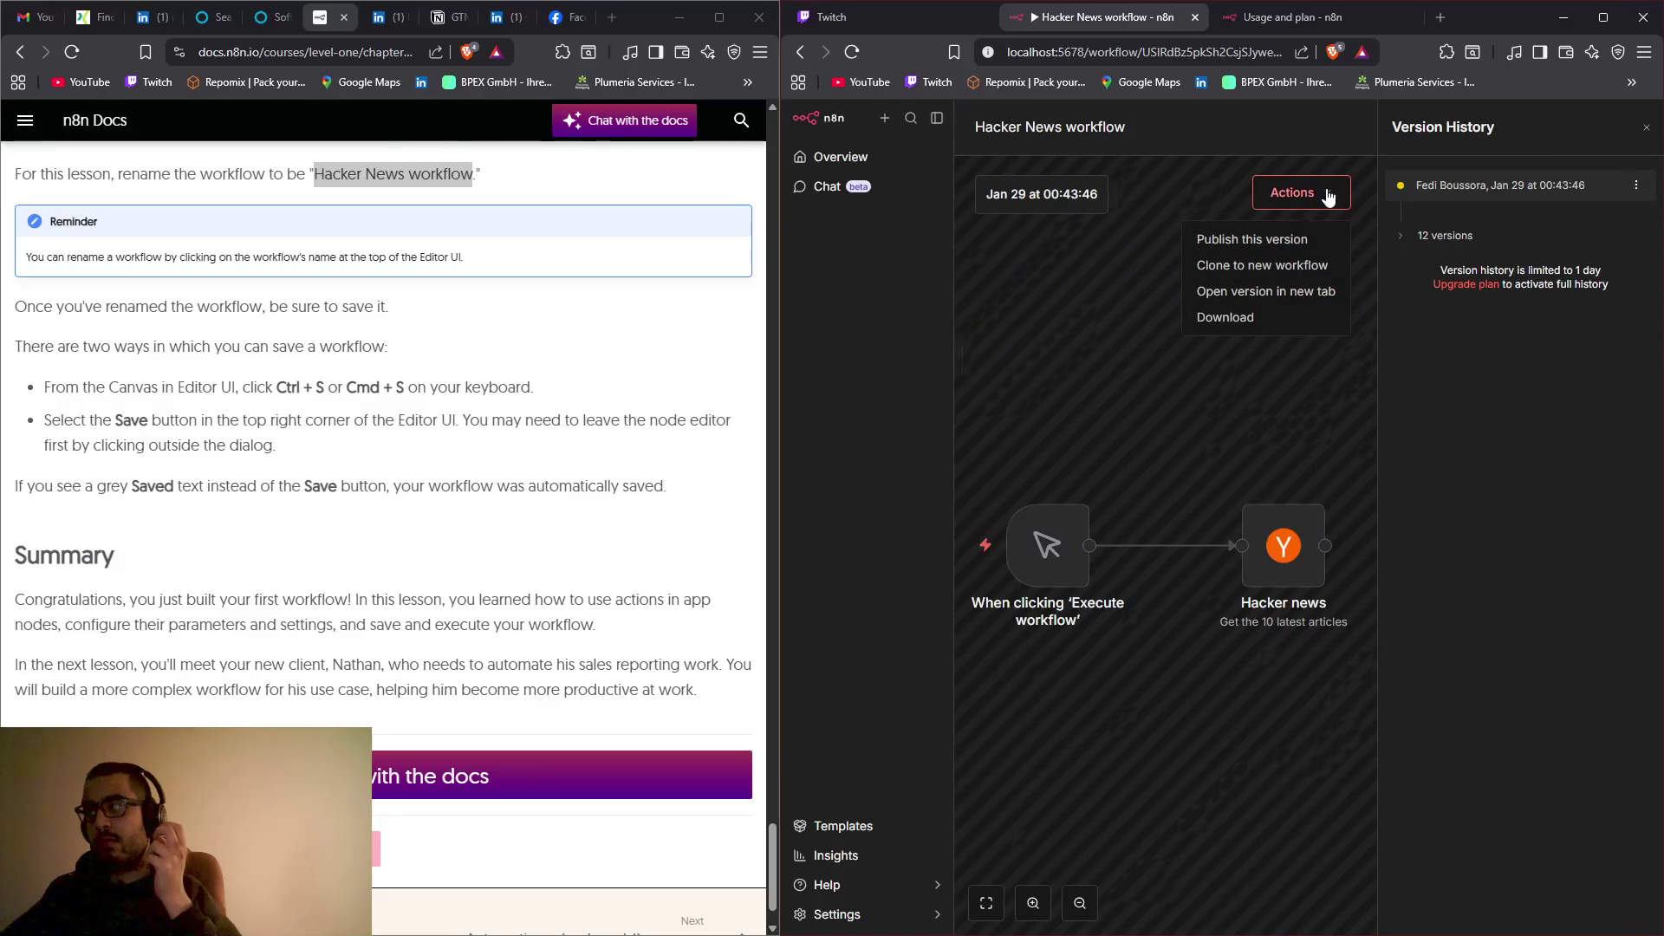
{"action": "left_click", "coordinate": [1327, 195]}
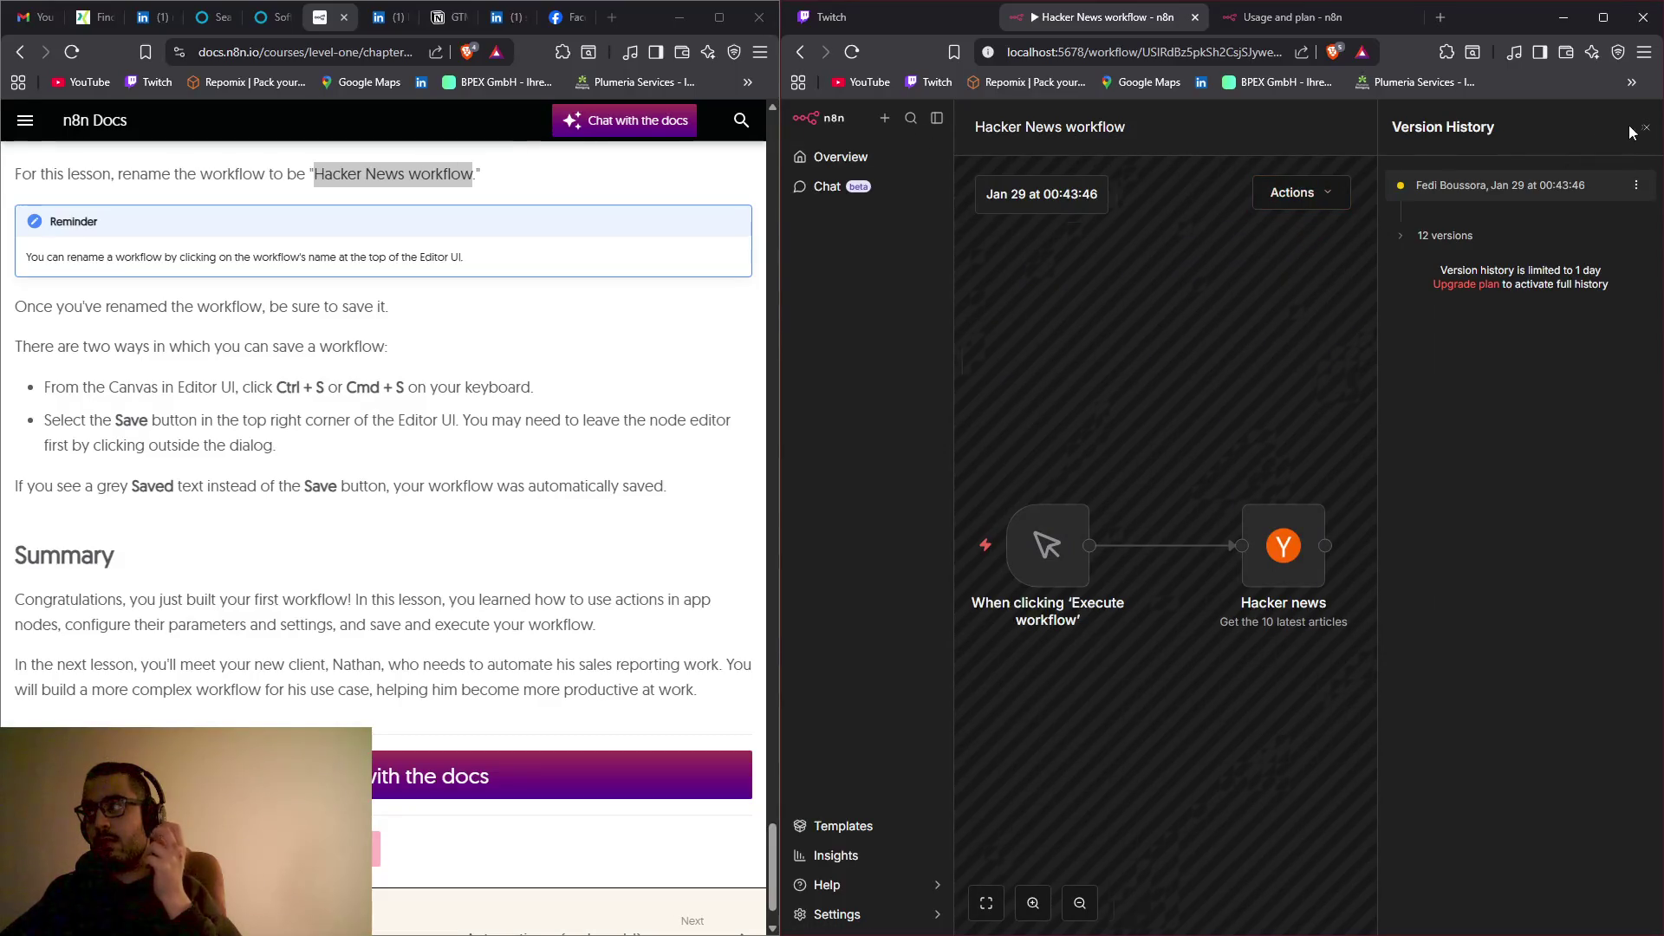
{"action": "left_click", "coordinate": [1646, 127]}
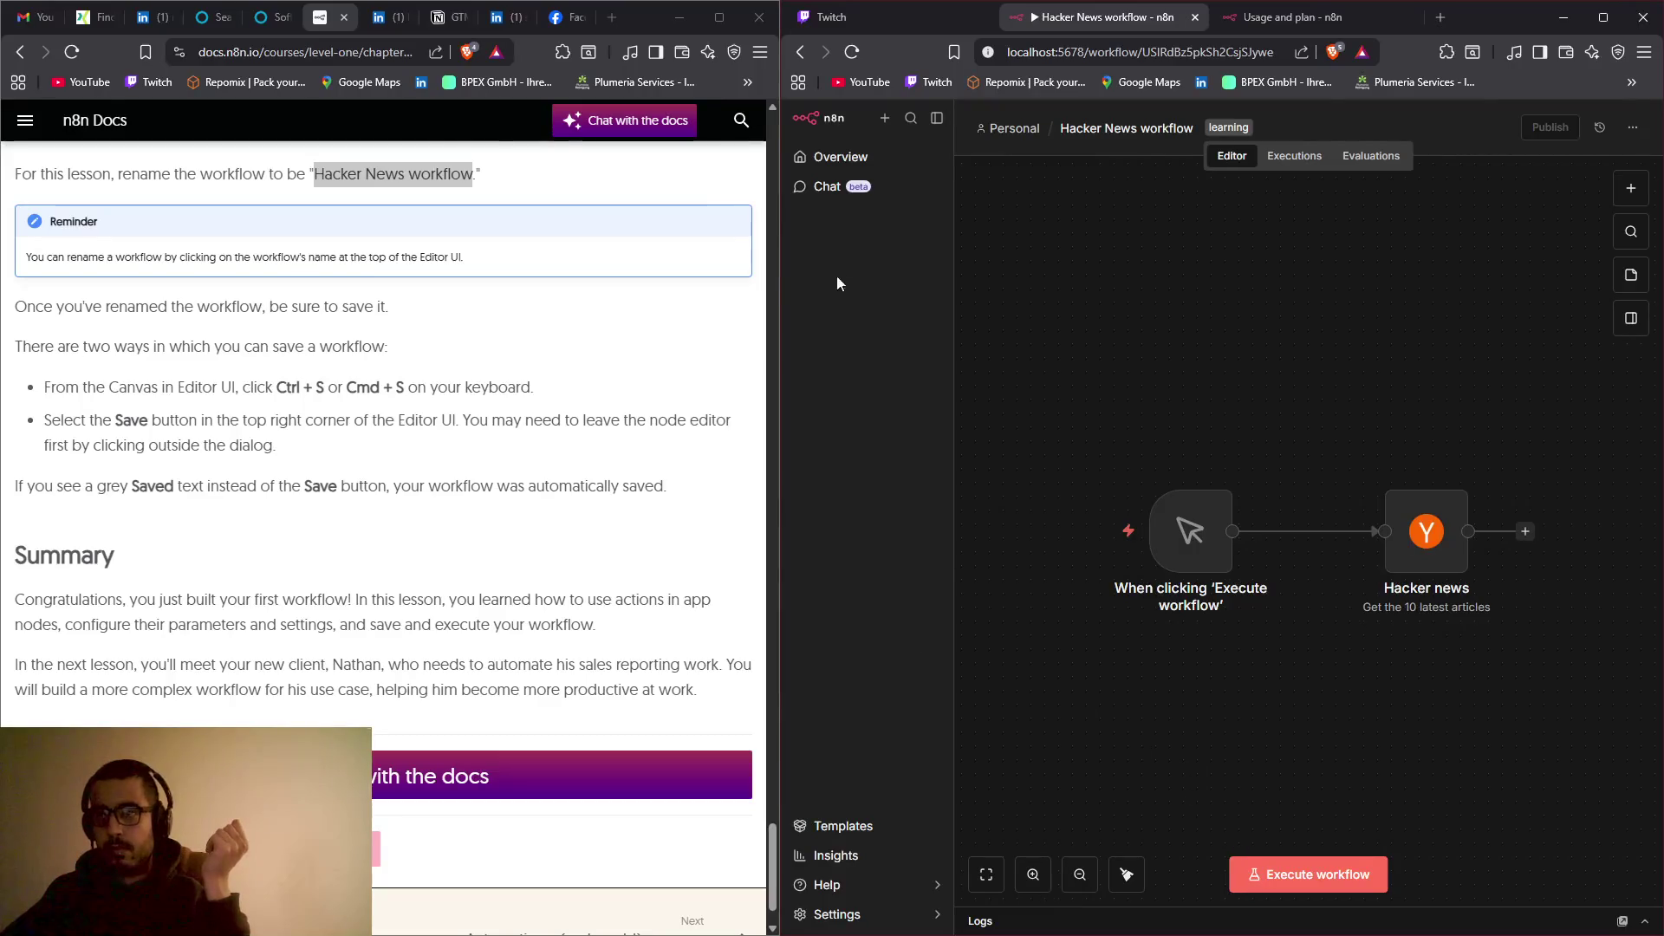
{"action": "left_click", "coordinate": [1020, 137]}
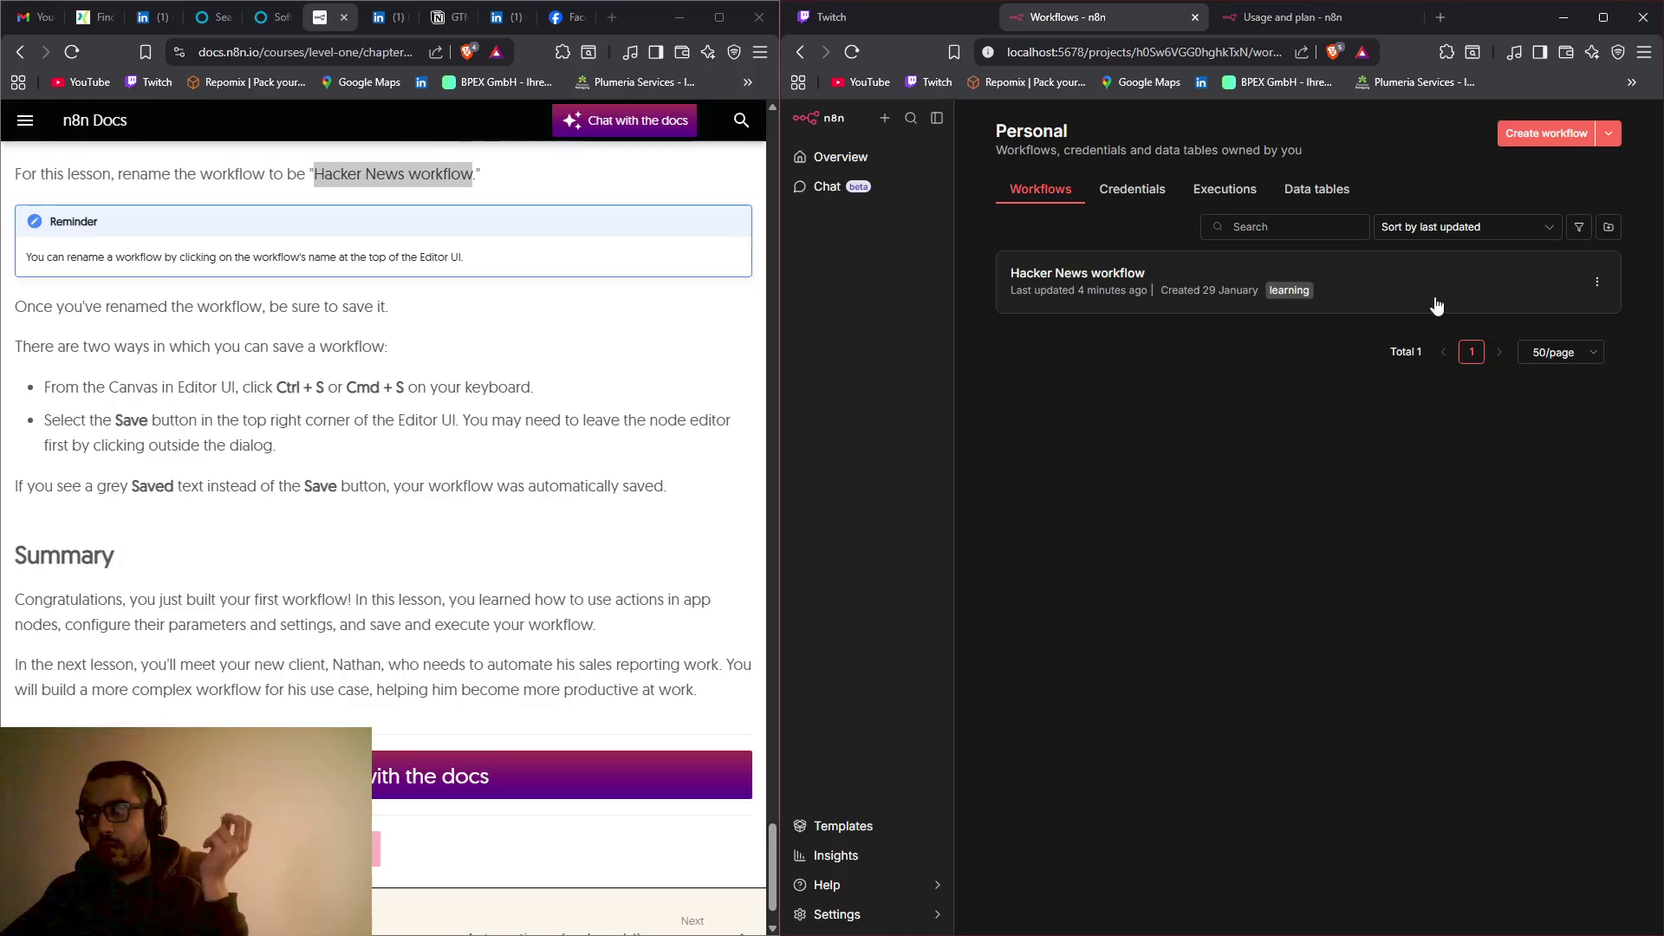
Step: Open Hacker News workflow from its row menu, then return to the Personal list
{"action": "left_click", "coordinate": [1597, 285]}
{"action": "left_click", "coordinate": [1598, 286]}
{"action": "left_click", "coordinate": [1083, 263]}
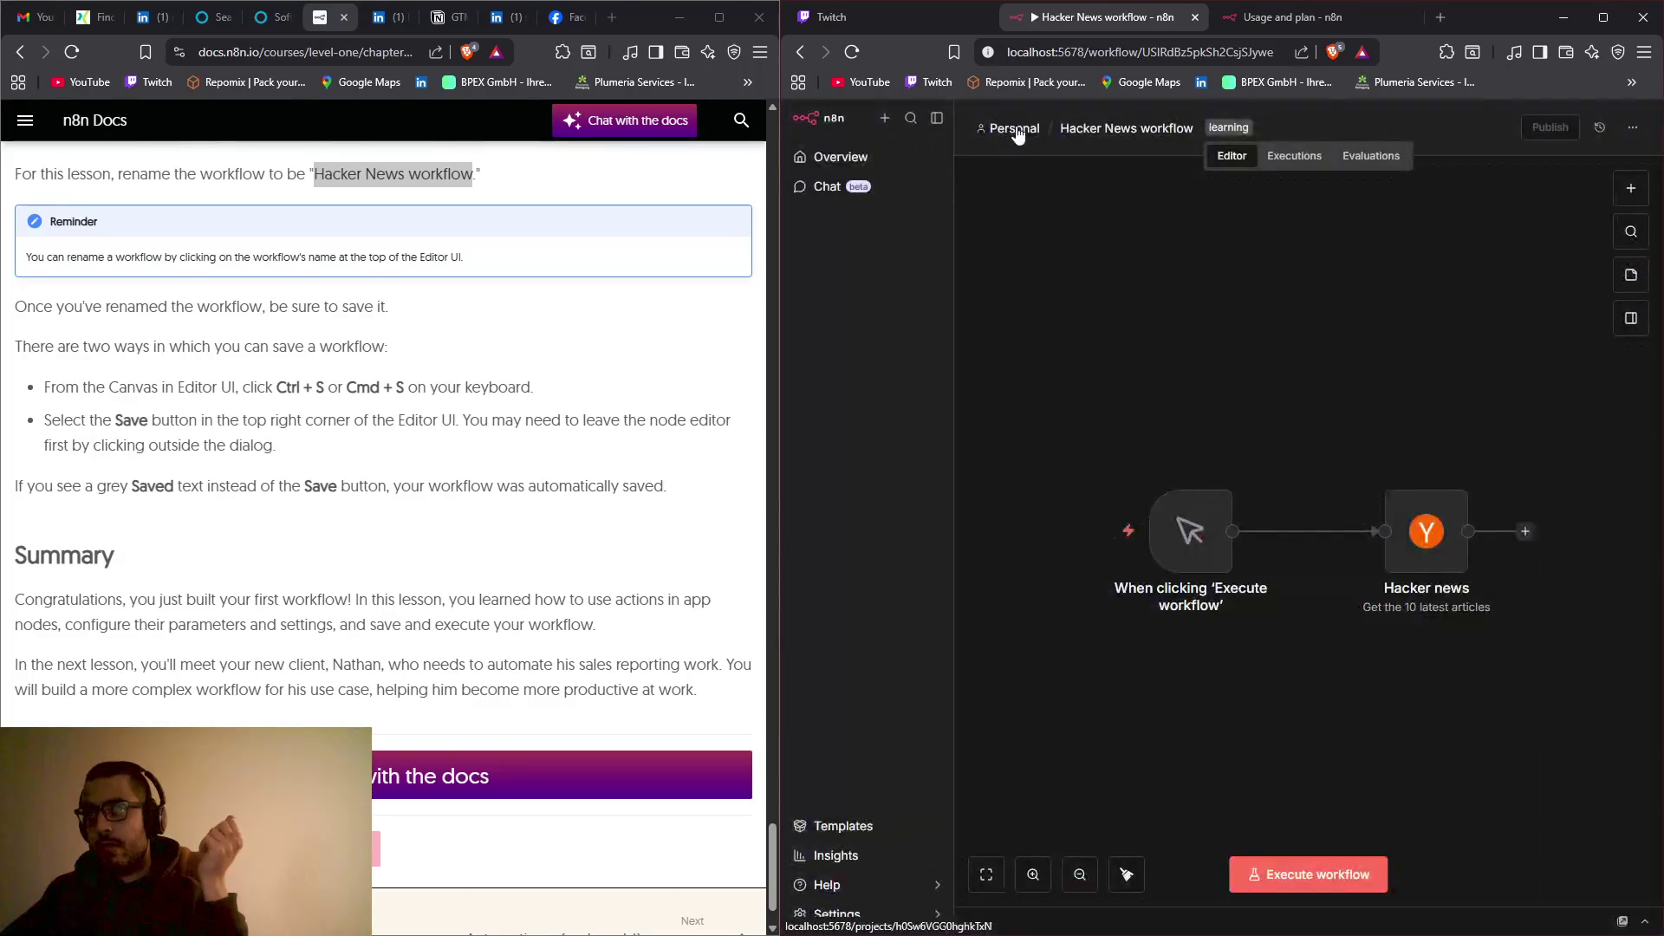
{"action": "left_click", "coordinate": [984, 127]}
Step: Advance the docs to the Automating a (Real-world) Use Case lesson and switch to the Twitch tab
{"action": "scroll", "coordinate": [462, 633], "scroll_direction": "down", "scroll_amount": 1}
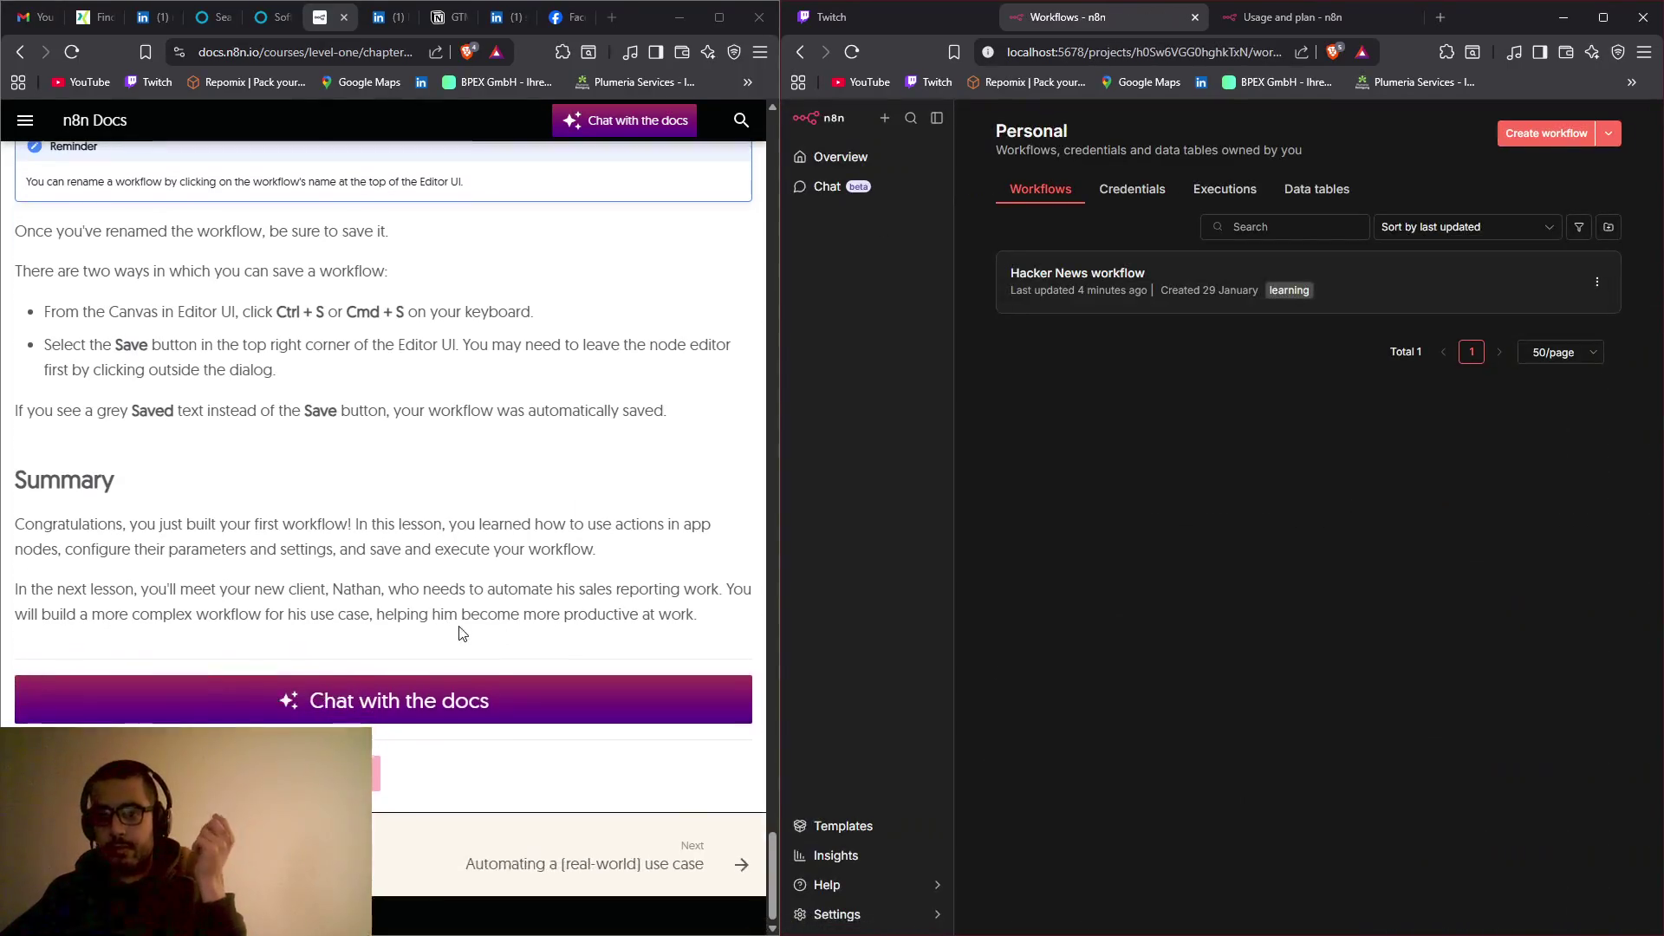
{"action": "left_click", "coordinate": [683, 870]}
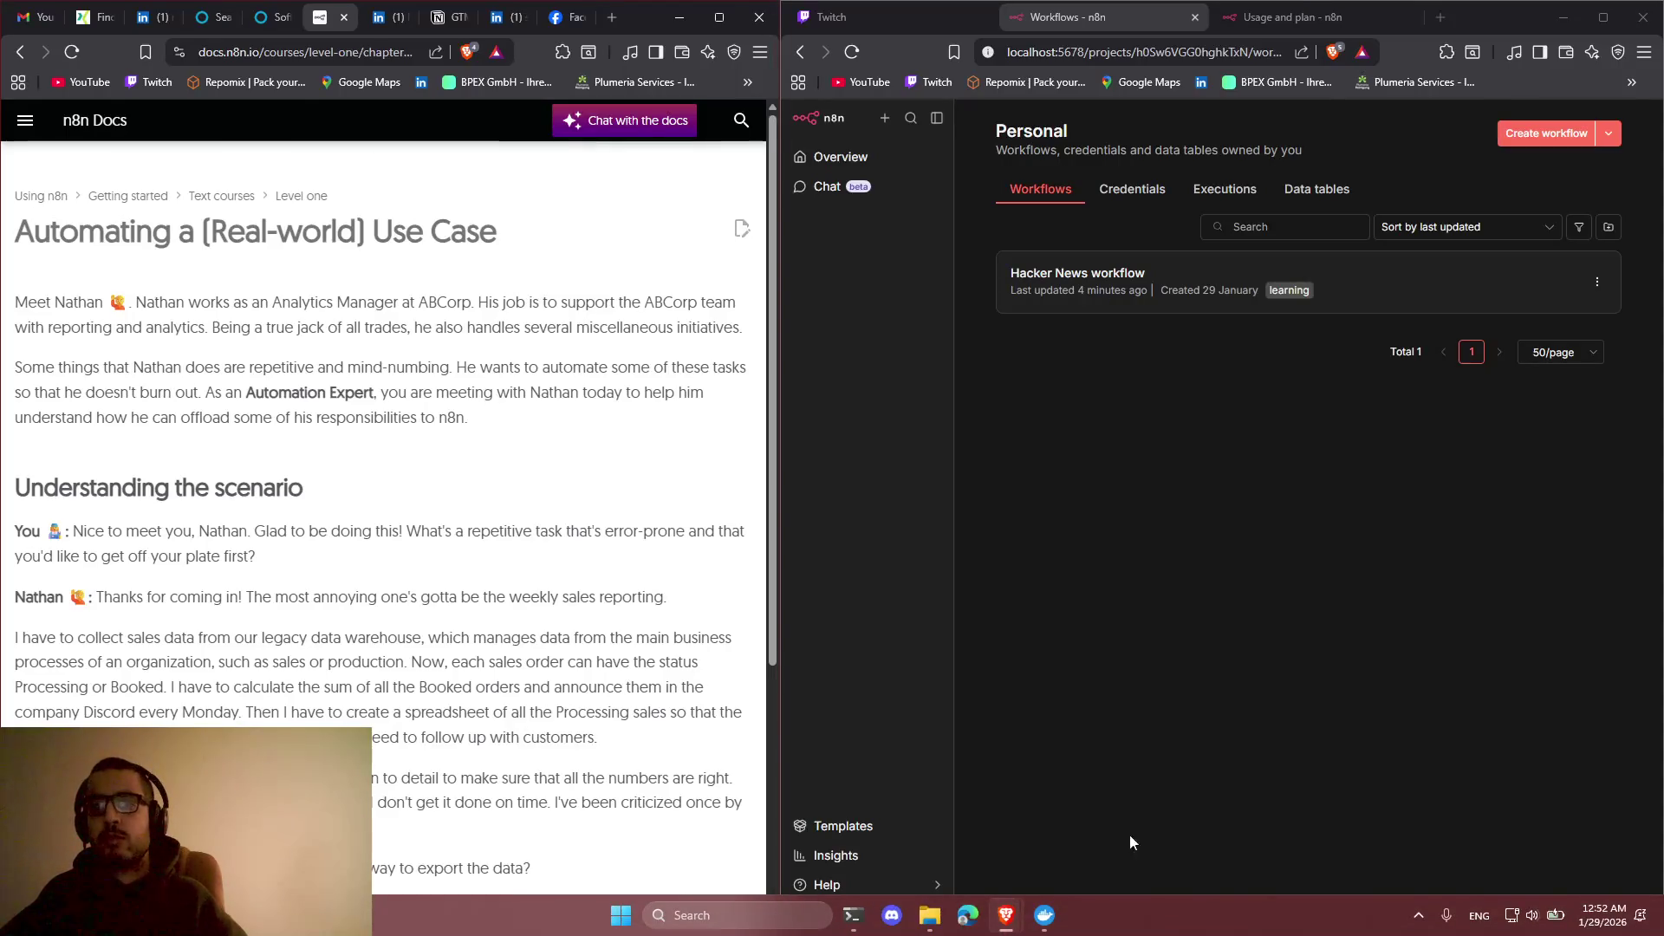
{"action": "left_click", "coordinate": [927, 19]}
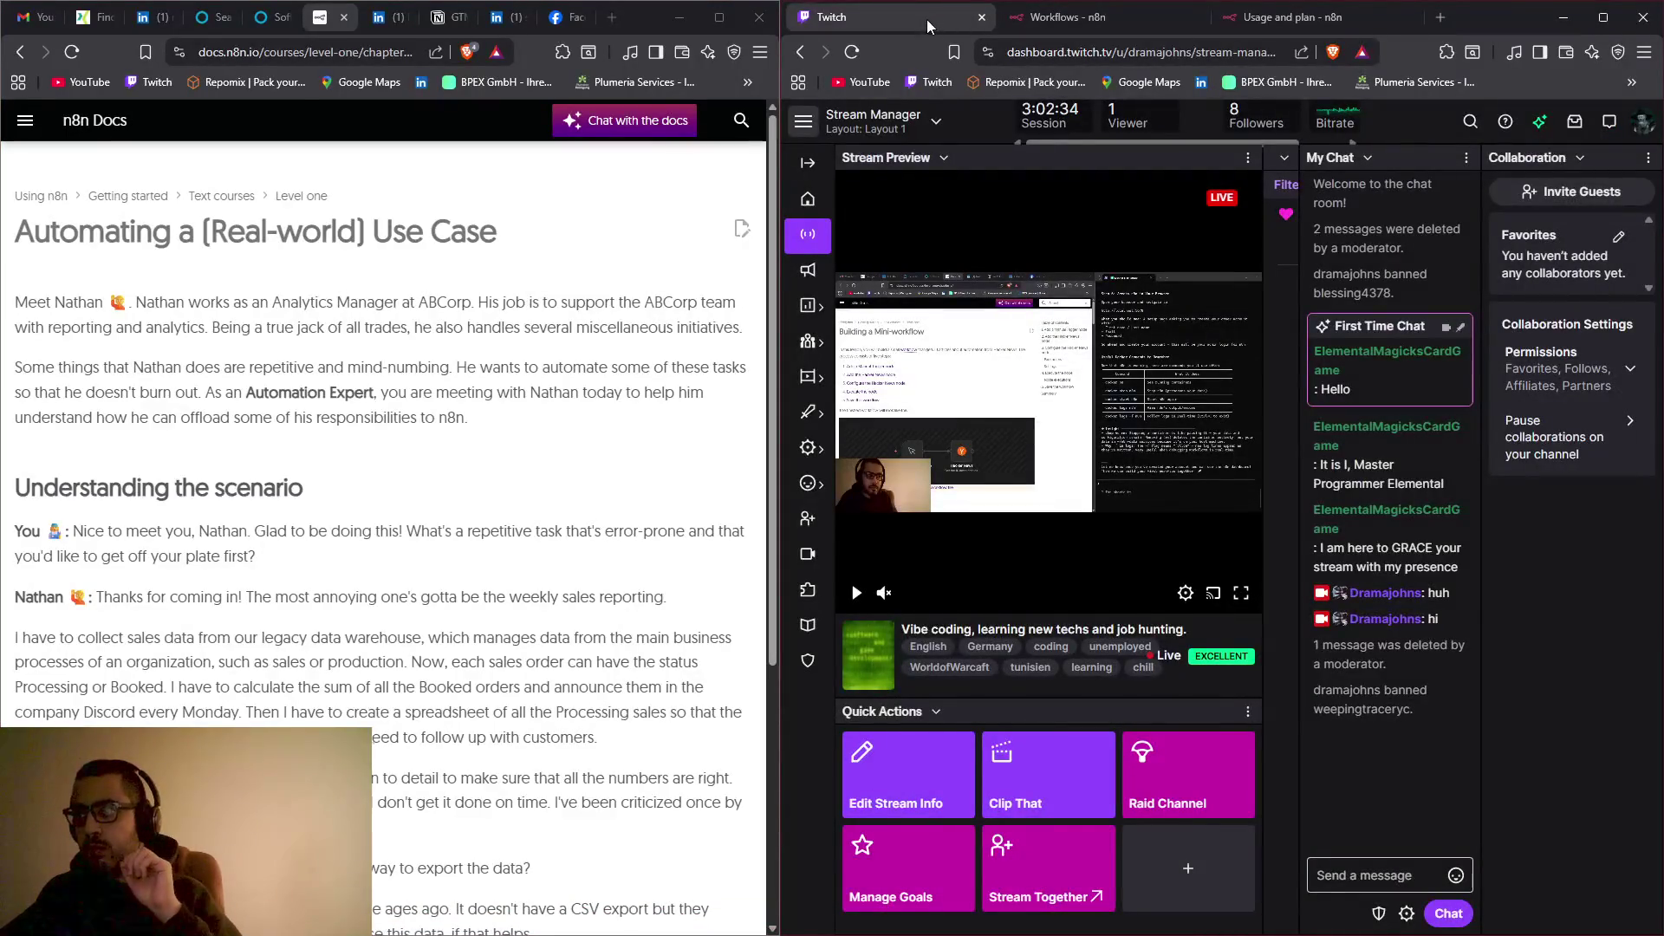
Step: Minimise the Twitch browser window to reveal the Docker N8N Setup terminal
{"action": "left_click", "coordinate": [1563, 17]}
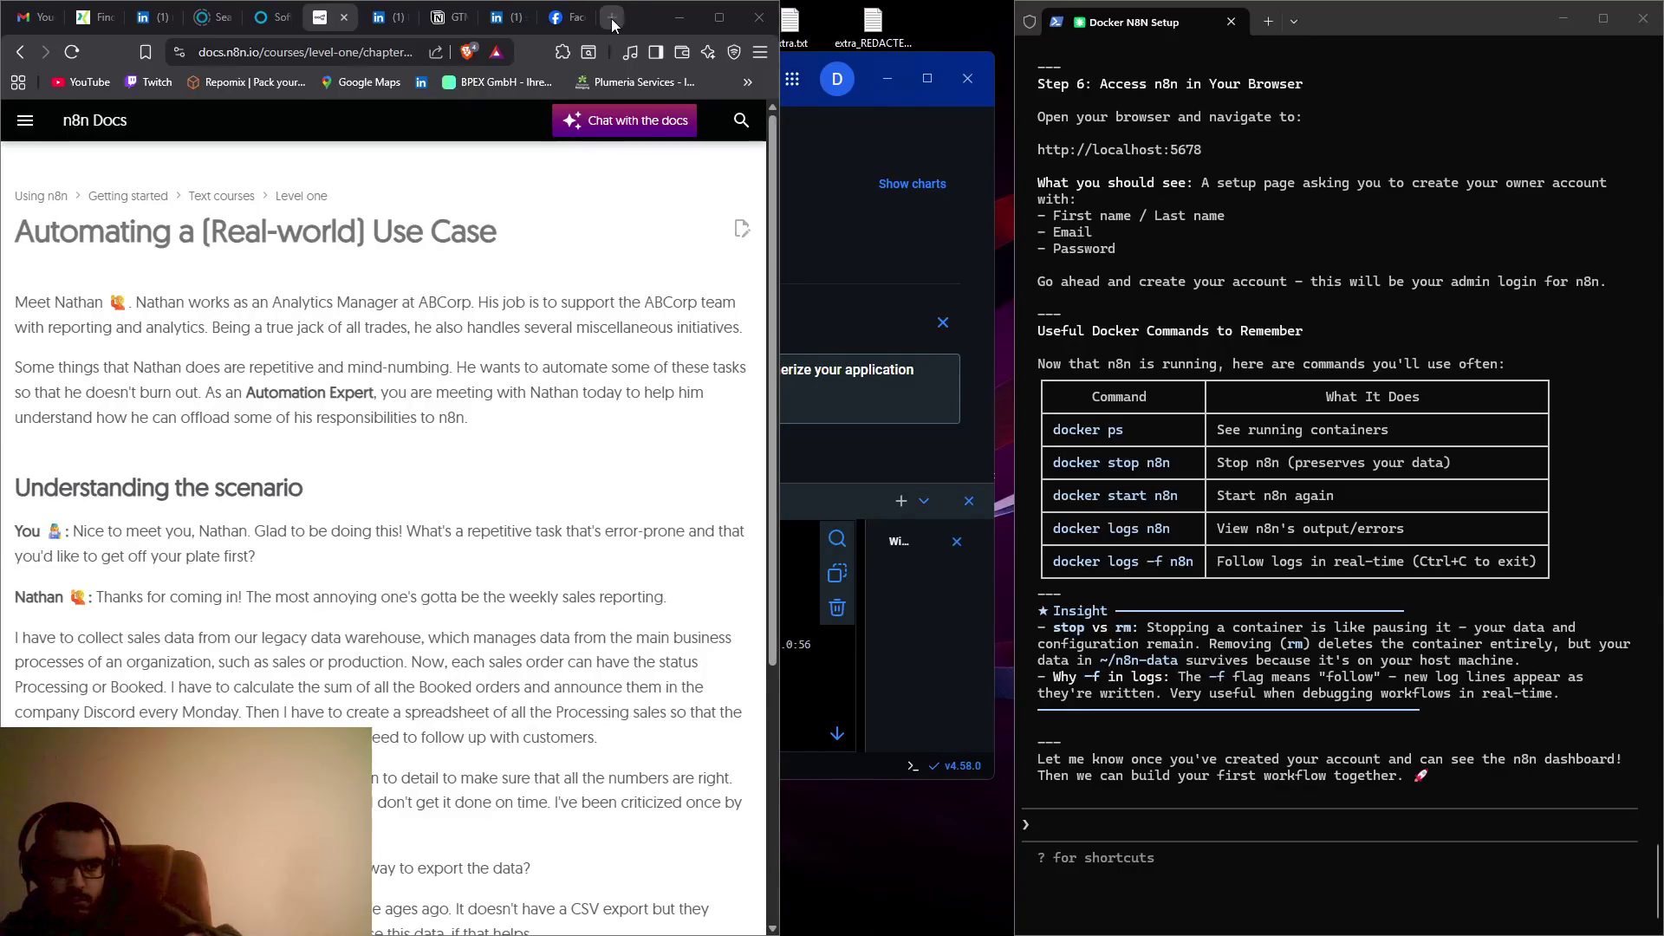
{"action": "key", "text": "alt+Tab"}
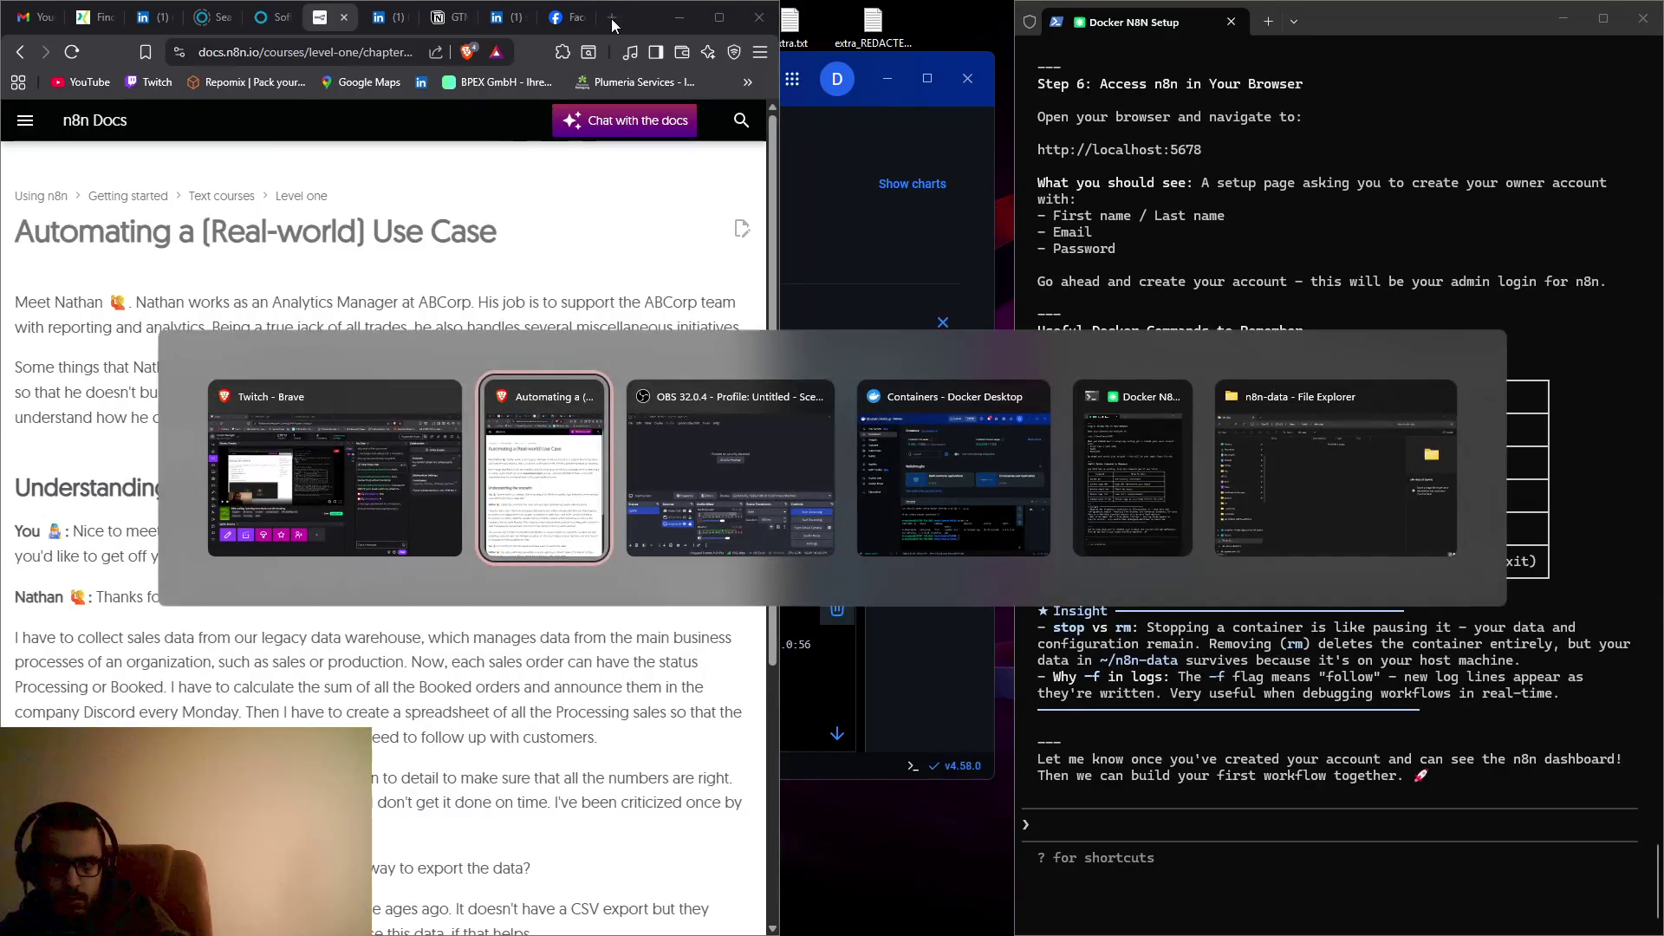